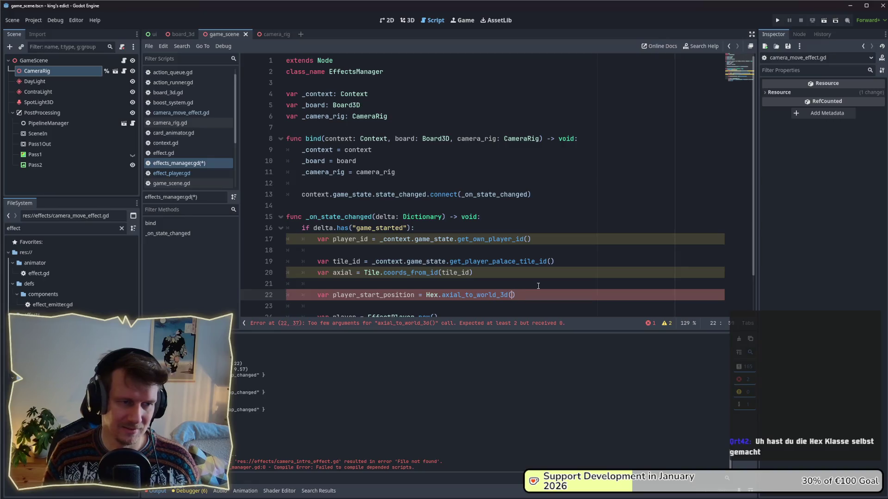
# Call Hex.axial_to_world_3d(coords.x, coords.y) on line 22 and rename the line 20 variable to coords.
pyautogui.write('axial.')
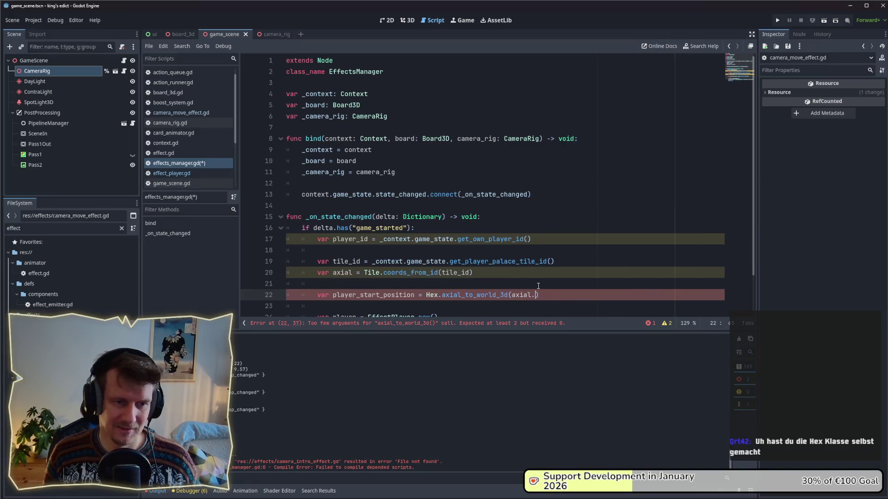
pyautogui.write('x,')
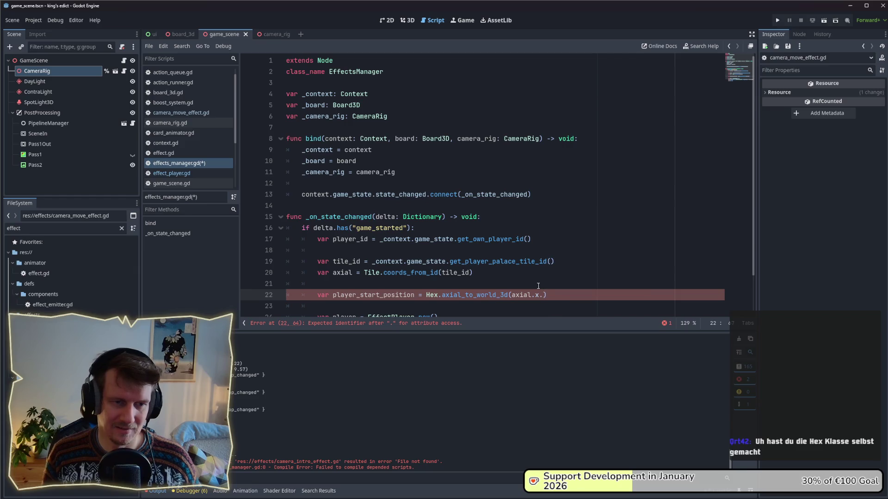
pyautogui.write(' axial-')
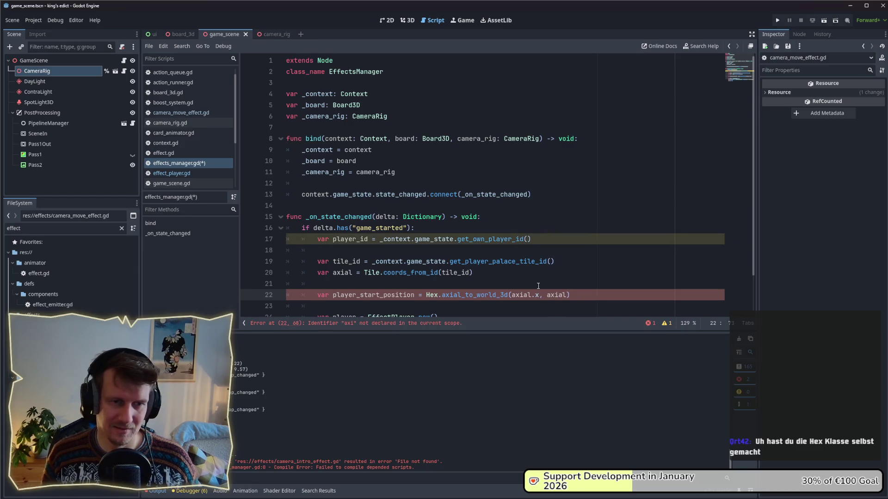
pyautogui.press('BackSpace')
pyautogui.write('.y')
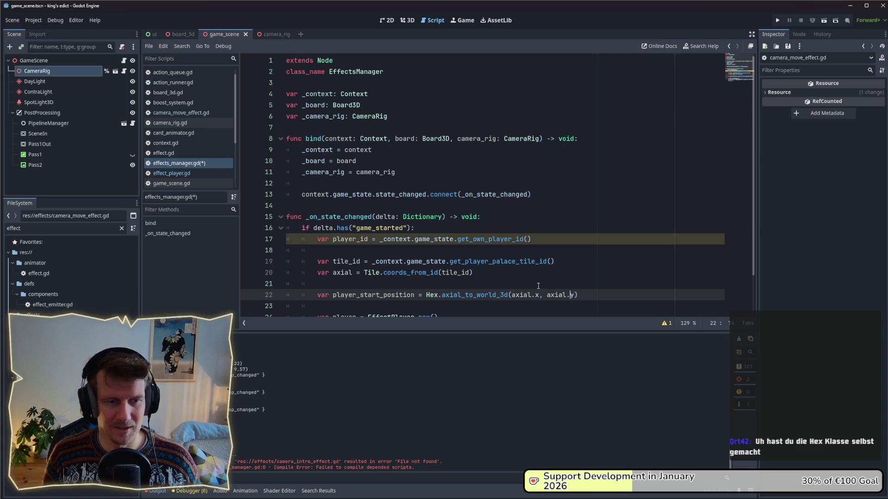
pyautogui.hotkey('ctrl', 'Left')
pyautogui.hotkey('ctrl', 'BackSpace')
pyautogui.write('coords')
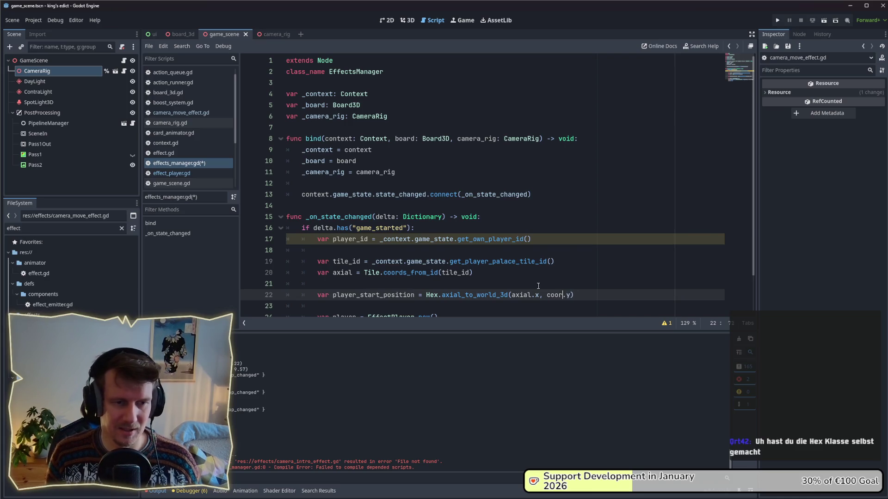
pyautogui.hotkey('ctrl', 'Left')
pyautogui.hotkey('ctrl', 'Left')
pyautogui.hotkey('ctrl', 'Left')
pyautogui.hotkey('ctrl', 'Left')
pyautogui.hotkey('ctrl', 'BackSpace')
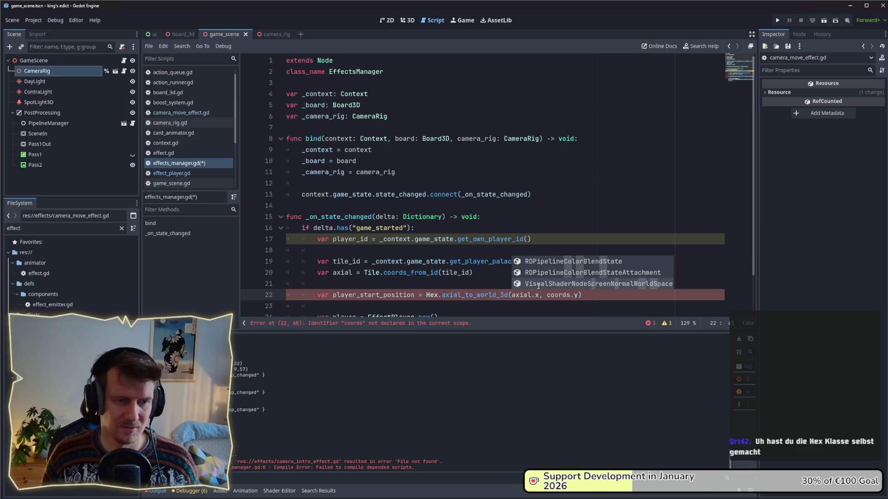
pyautogui.write('coor')
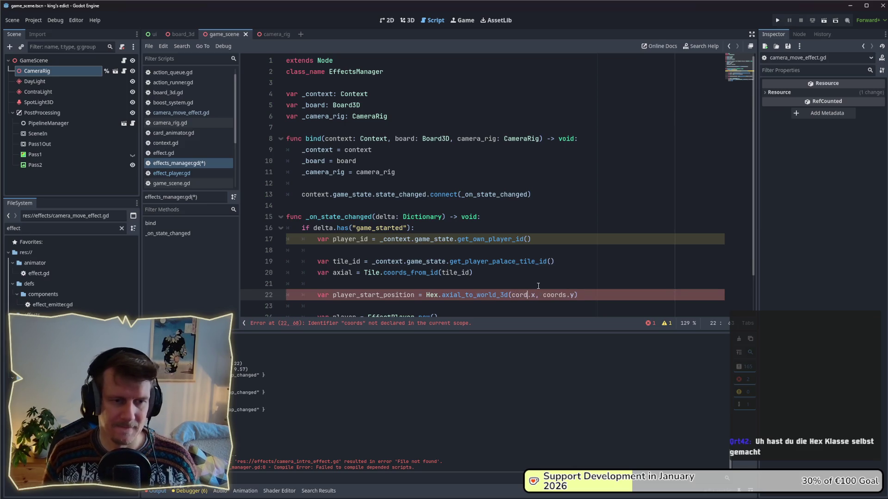
pyautogui.write('ds')
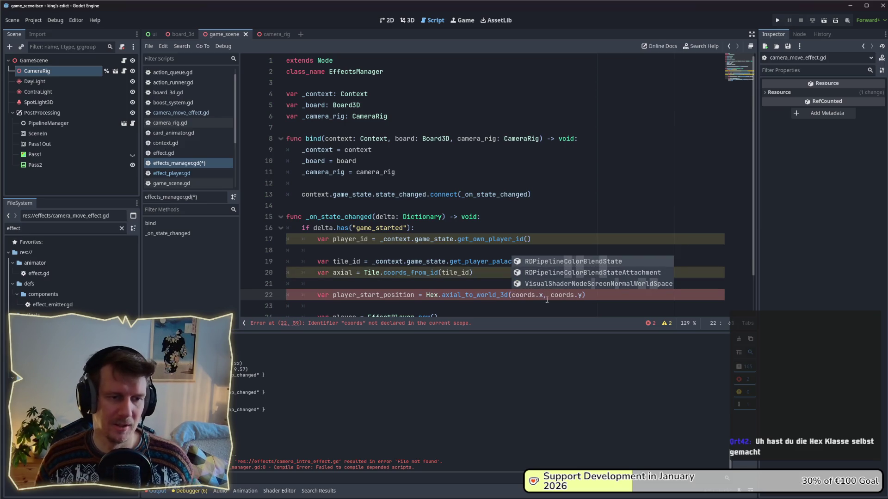
pyautogui.doubleClick(344, 273)
pyautogui.write('coords')
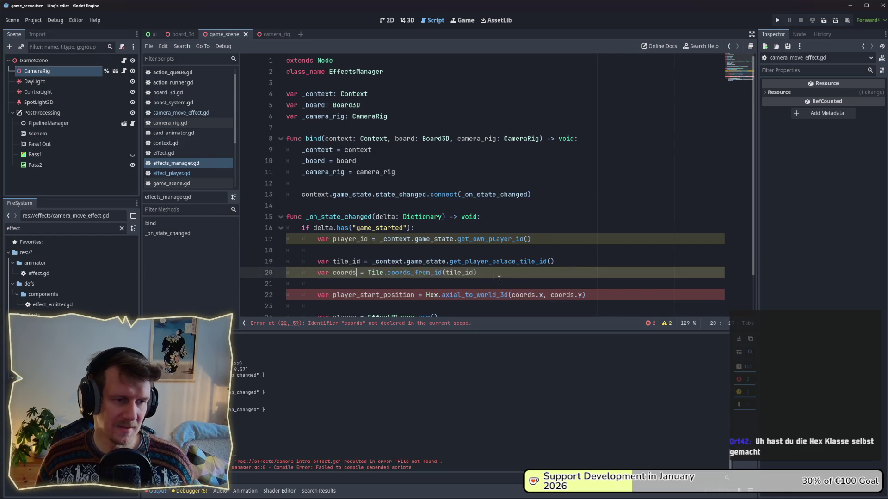
pyautogui.click(559, 276)
# Delete the unused 'var player_id = ...' line and its blank line from the handler.
pyautogui.scroll(-2, 409, 269)
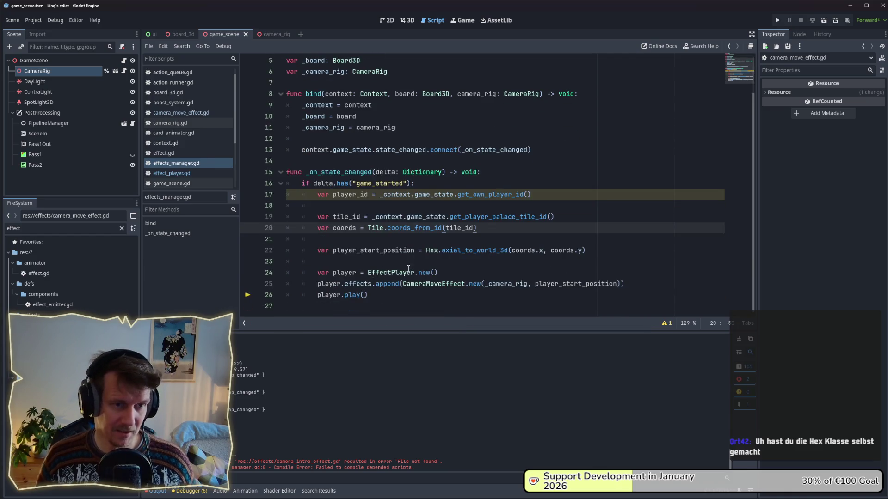
pyautogui.moveTo(554, 216); pyautogui.dragTo(449, 216)
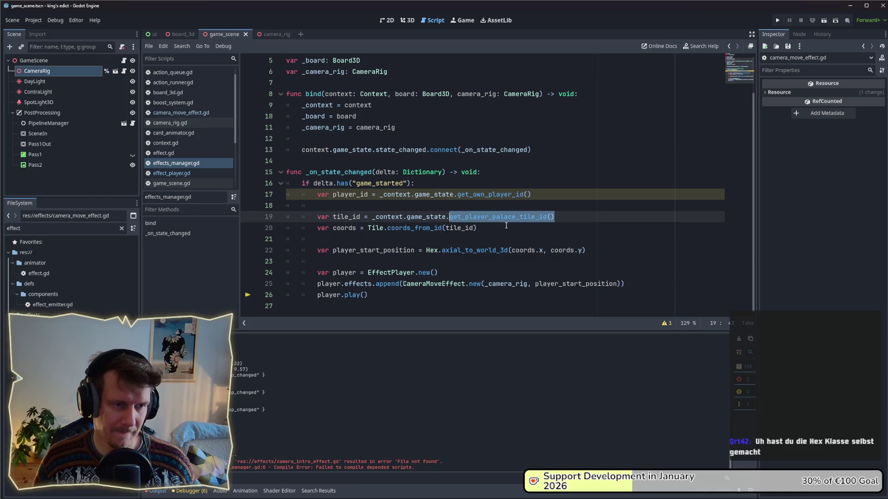
pyautogui.click(551, 198)
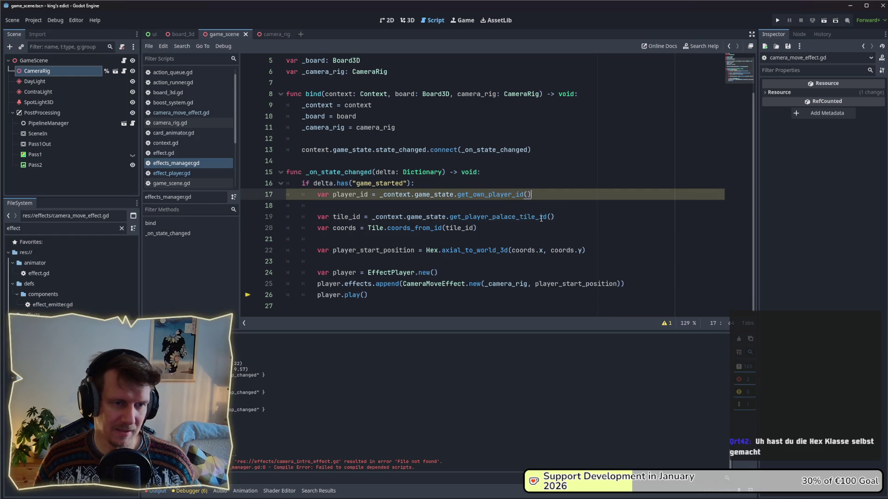
pyautogui.press('Left')
pyautogui.moveTo(517, 196); pyautogui.dragTo(274, 197)
pyautogui.press('BackSpace')
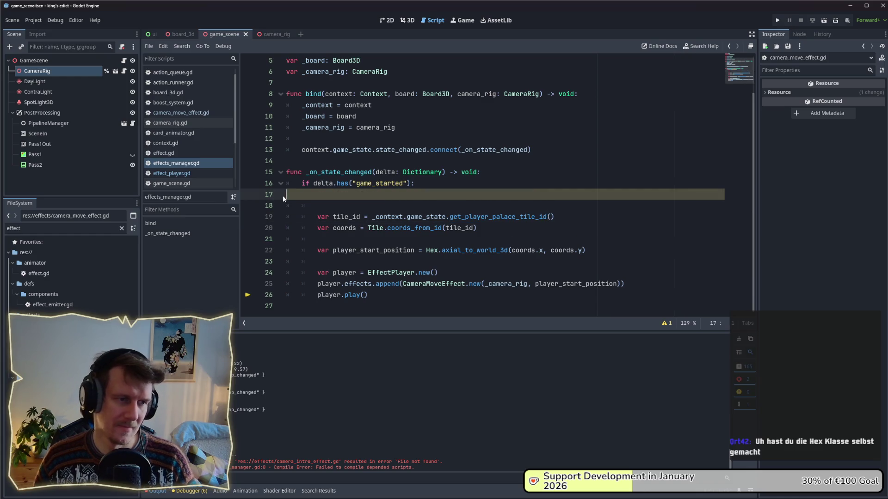
pyautogui.press('Delete')
pyautogui.press('Delete')
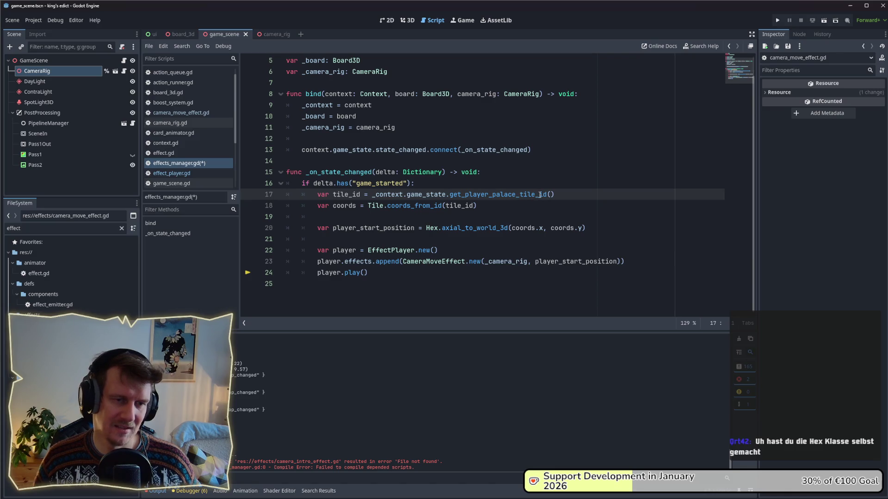
# Change the call to get_player_palace_tile_ids() and rename the variable to tile_ids.
pyautogui.click(546, 194)
pyautogui.write('s')
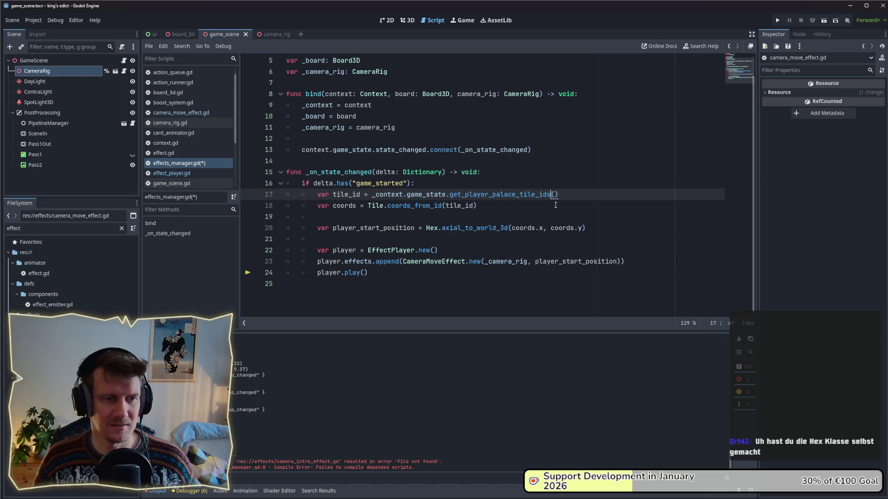
pyautogui.click(360, 195)
pyautogui.write('s')
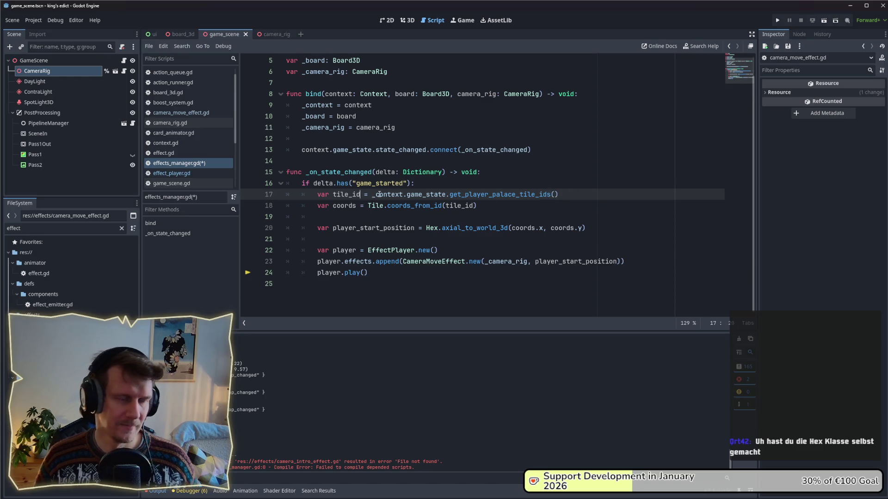
# Add an 'if tile_ids.is_empty(): return' guard below the tile_ids line.
pyautogui.click(570, 195)
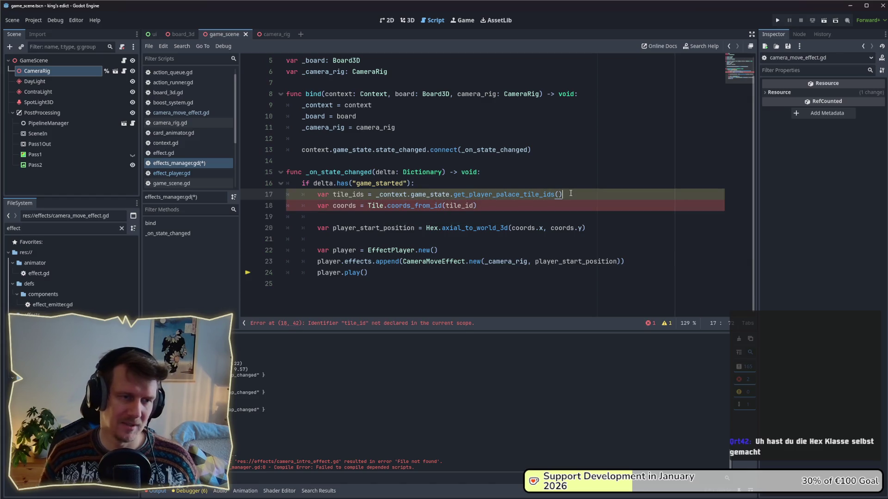
pyautogui.press('Return')
pyautogui.write('if ')
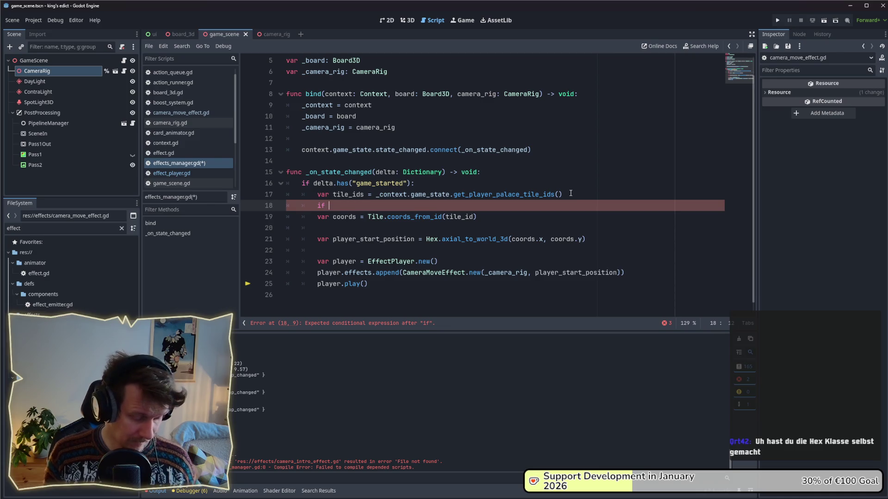
pyautogui.write('tile_ids,')
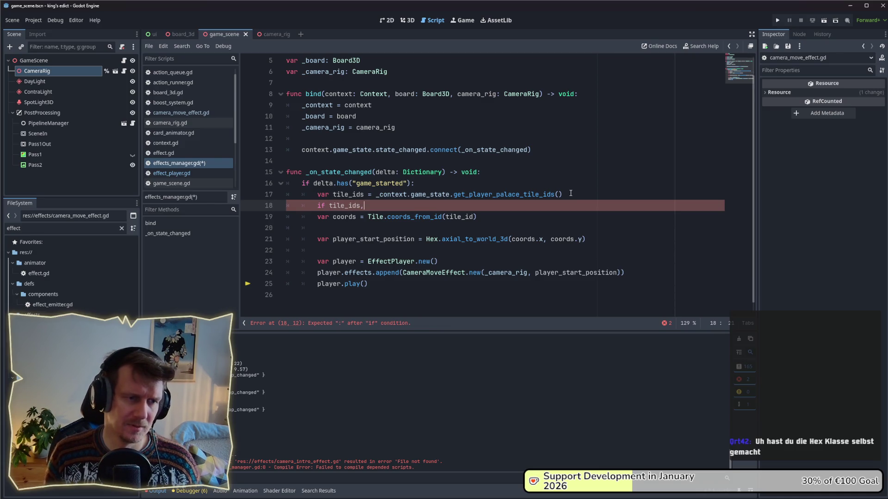
pyautogui.press('BackSpace')
pyautogui.write('.is_em')
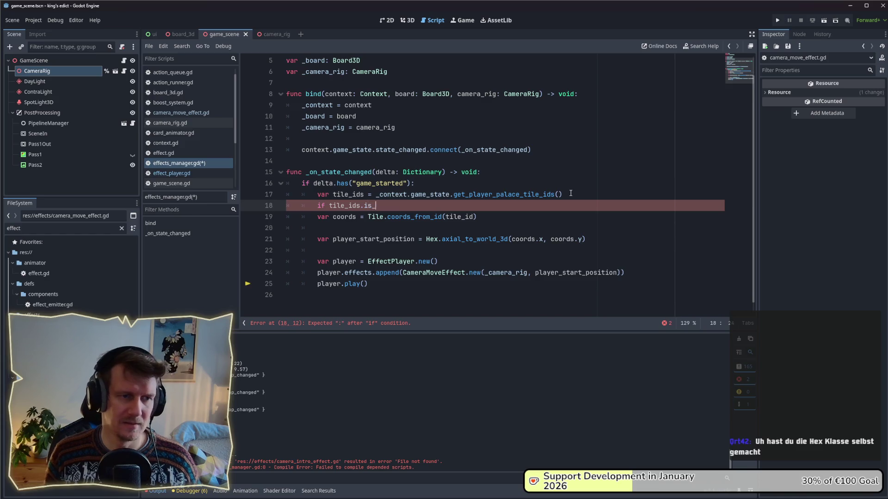
pyautogui.write('pty()')
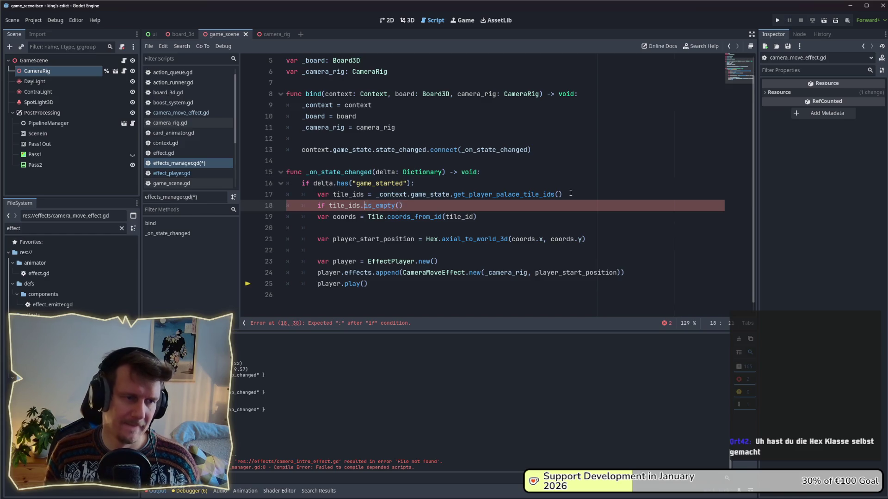
pyautogui.hotkey('ctrl', 'Left')
pyautogui.hotkey('ctrl', 'Left')
pyautogui.hotkey('ctrl', 'Left')
pyautogui.write('not')
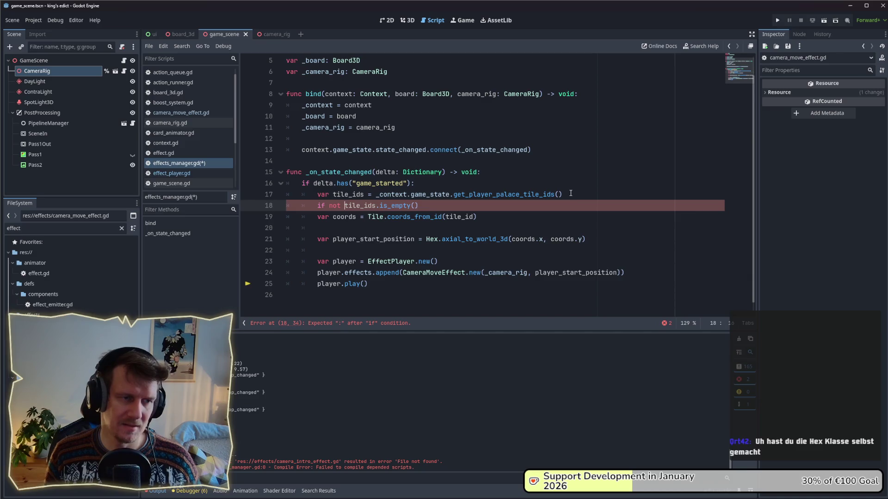
pyautogui.press('BackSpace')
pyautogui.press('BackSpace')
pyautogui.press('BackSpace')
pyautogui.press('End')
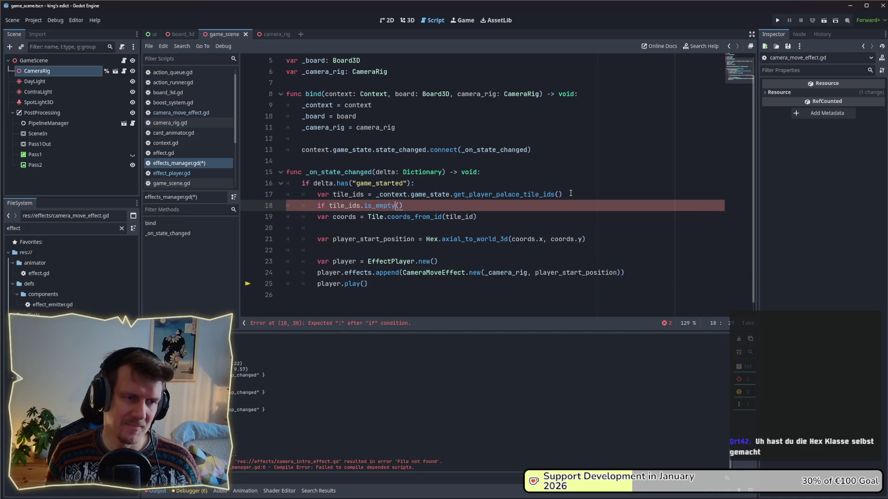
pyautogui.write(':')
pyautogui.press('Return')
pyautogui.write('r')
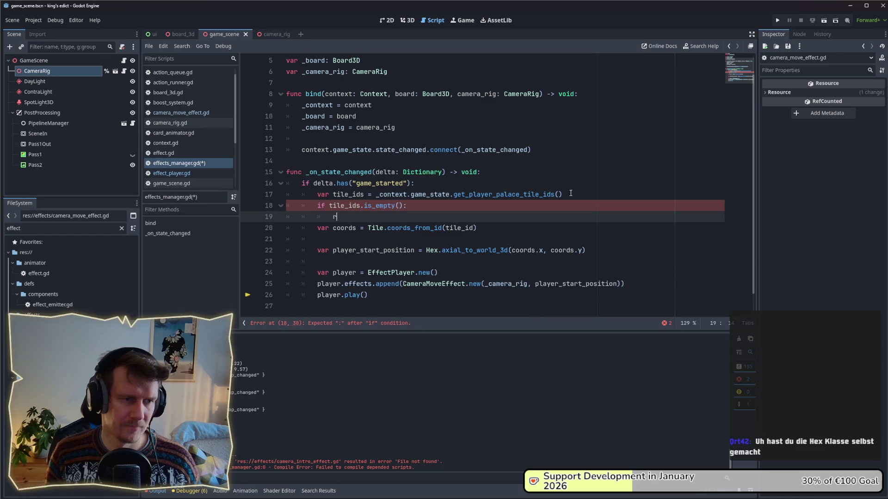
pyautogui.write('eturn')
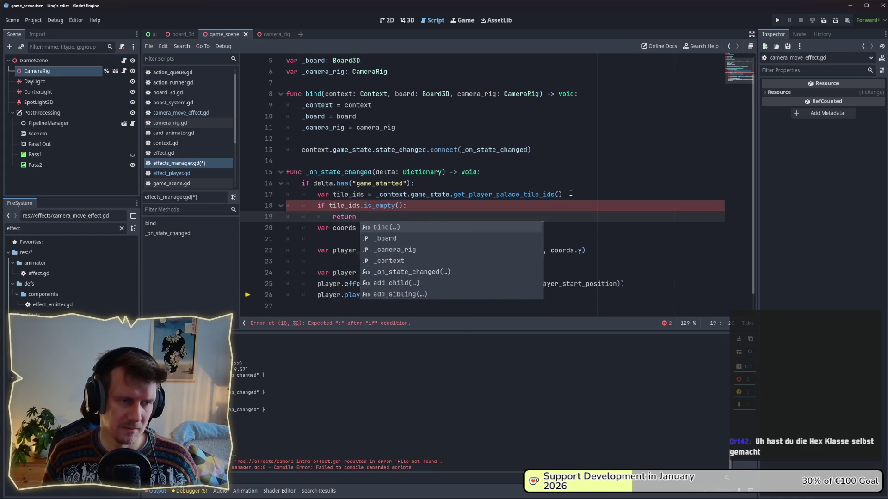
pyautogui.press('Escape')
pyautogui.press('Return')
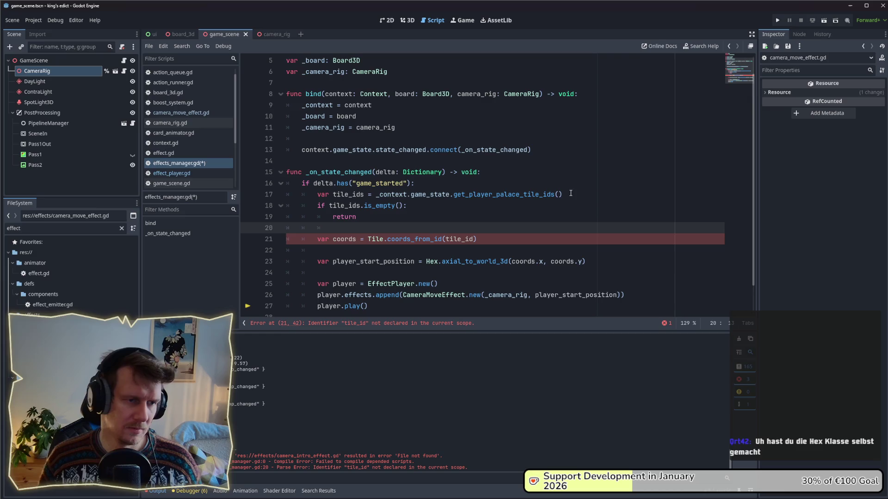
# Take coords from tile_ids[0] and save the script.
pyautogui.click(474, 239)
pyautogui.write('s')
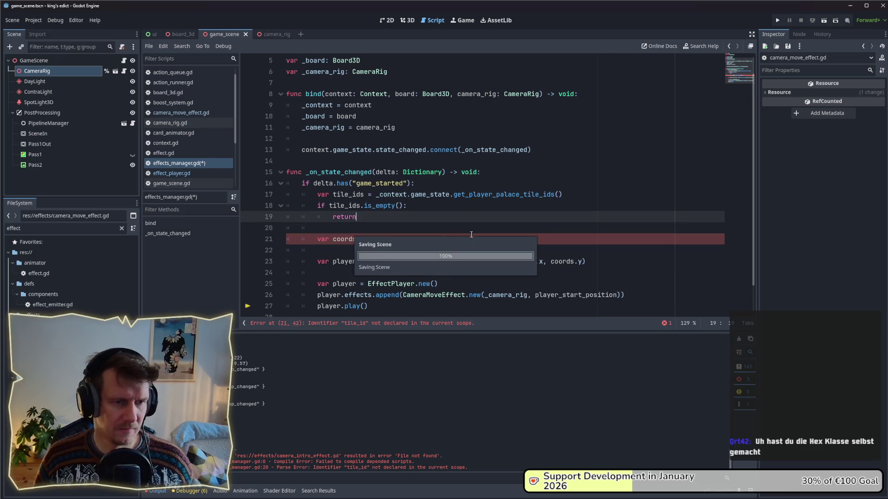
pyautogui.press('Escape')
pyautogui.write('[0')
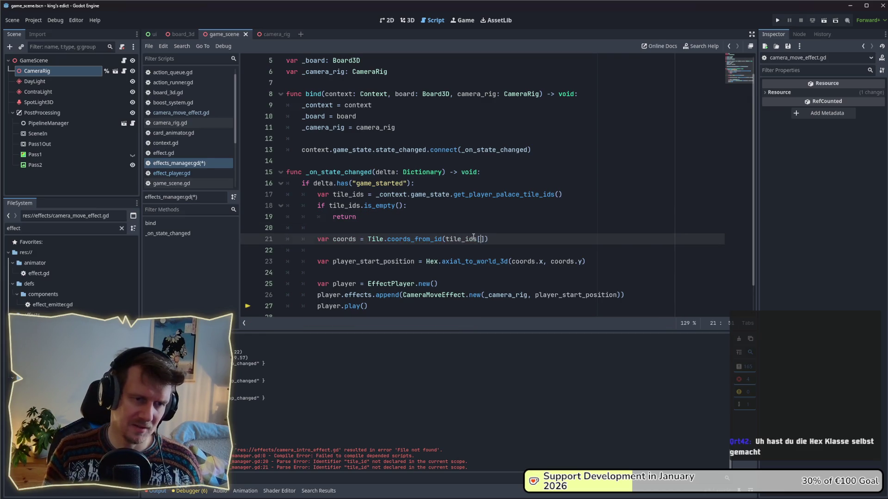
pyautogui.hotkey('ctrl', 's')
pyautogui.click(472, 231)
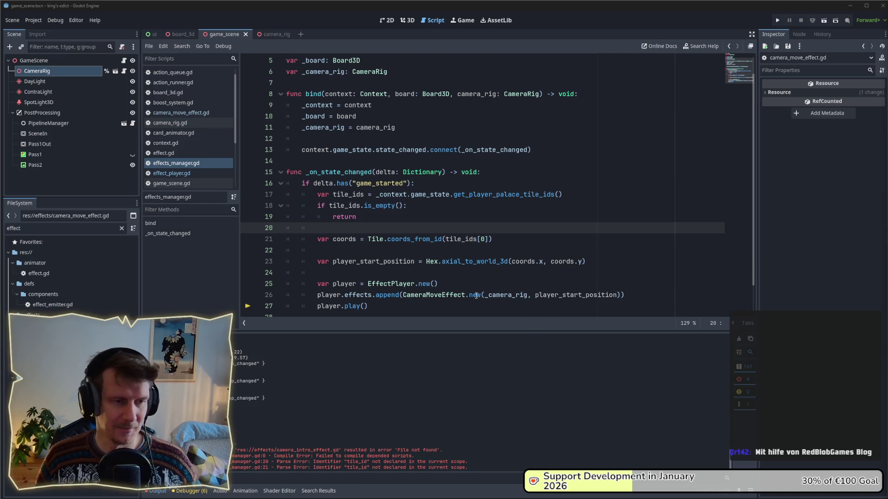
pyautogui.click(421, 250)
pyautogui.keyDown('shift'); pyautogui.click(369, 261); pyautogui.keyUp('shift')
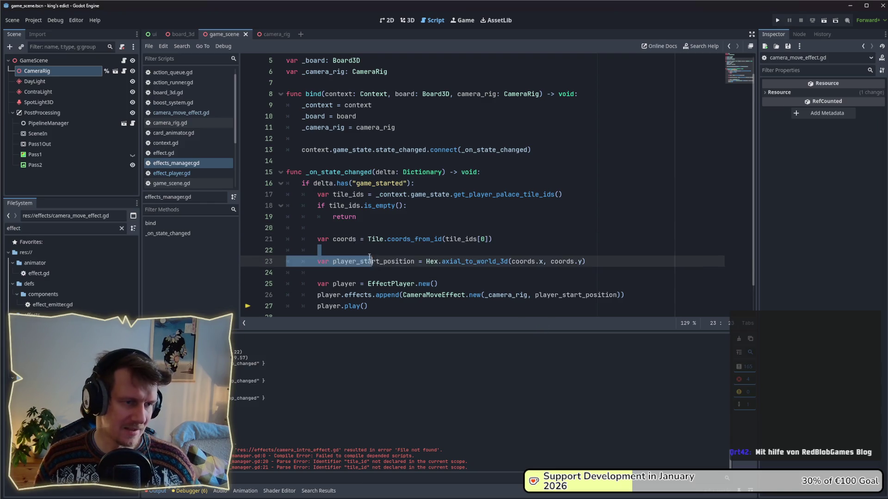
pyautogui.moveTo(369, 257); pyautogui.dragTo(271, 255)
pyautogui.click(395, 269)
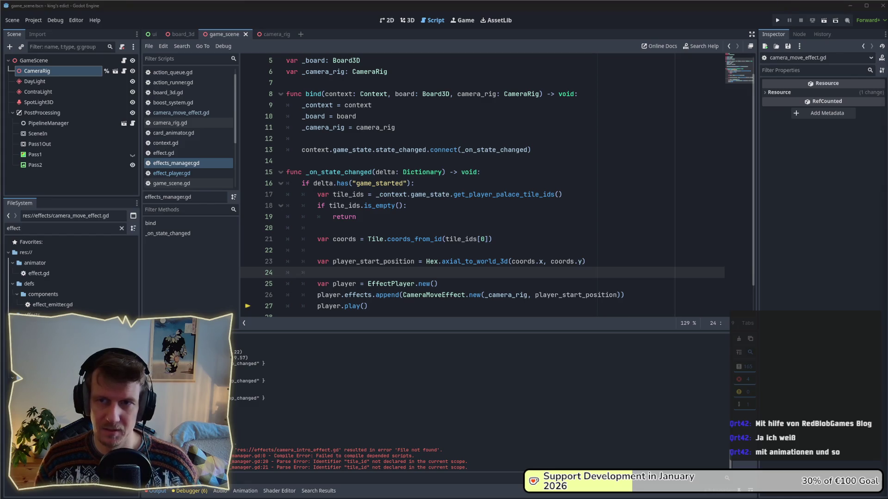
pyautogui.click(590, 207)
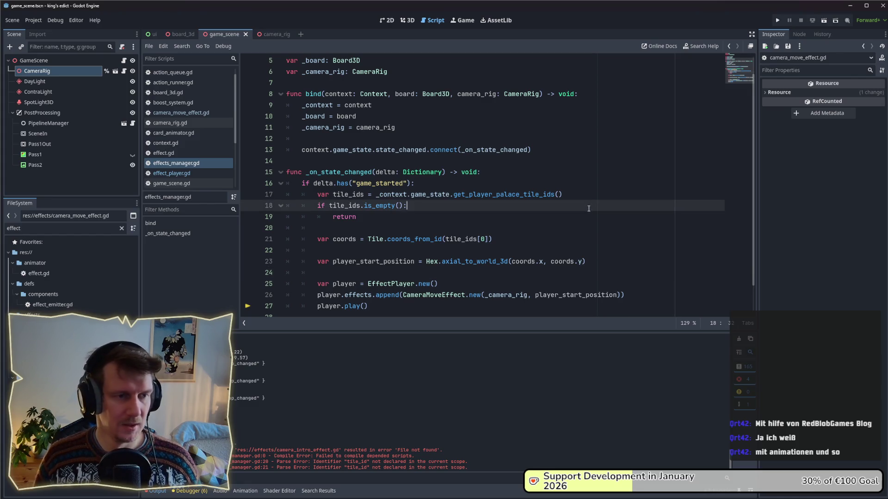
pyautogui.click(430, 271)
pyautogui.click(545, 247)
pyautogui.click(464, 273)
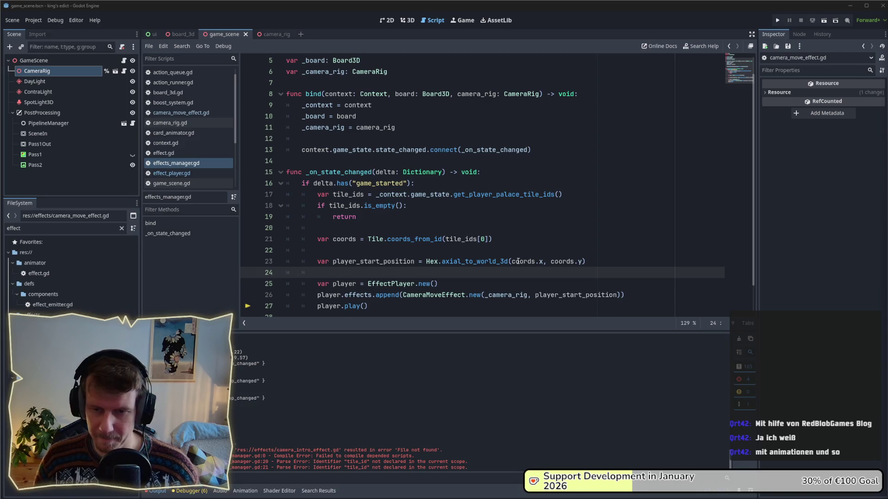
pyautogui.moveTo(518, 262)
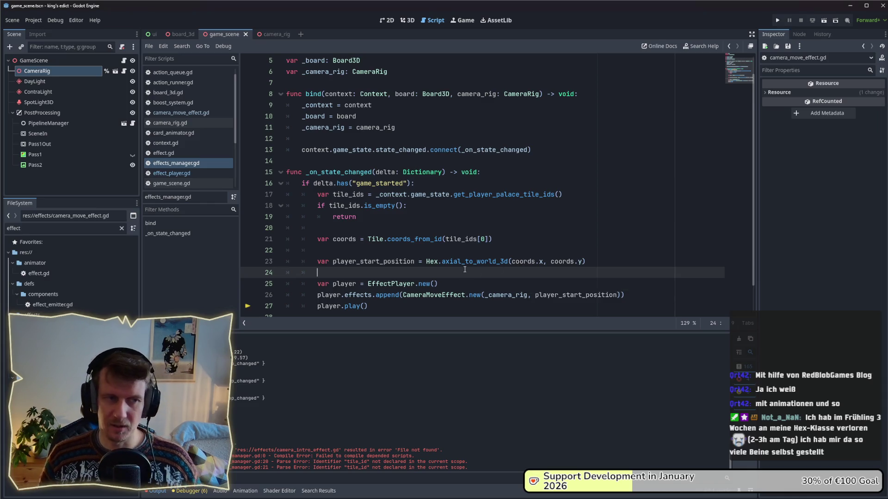
pyautogui.click(451, 254)
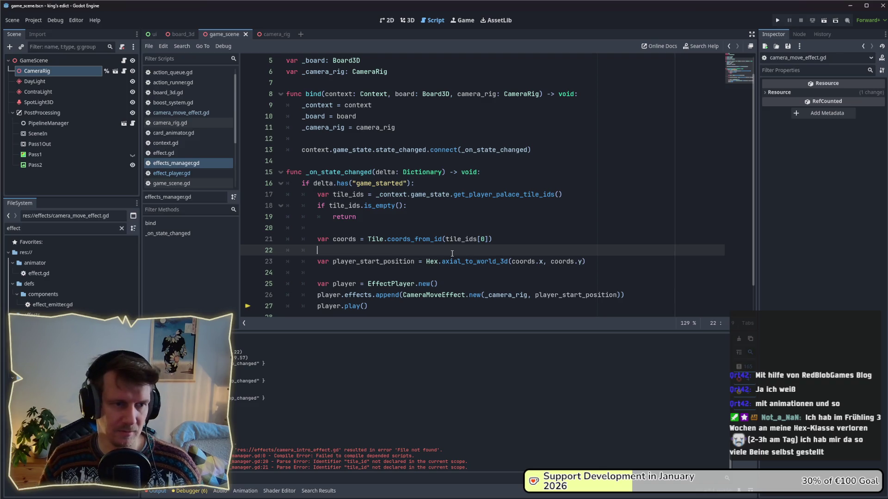
pyautogui.click(445, 272)
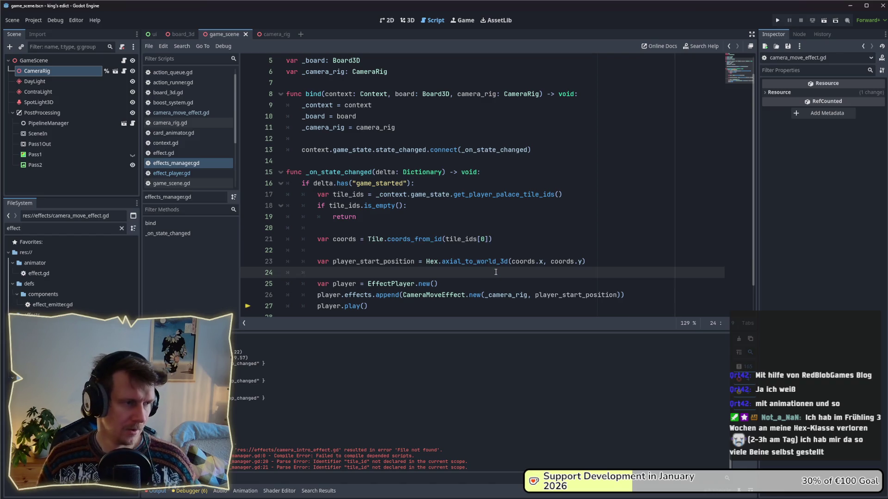
pyautogui.scroll(-1, 496, 272)
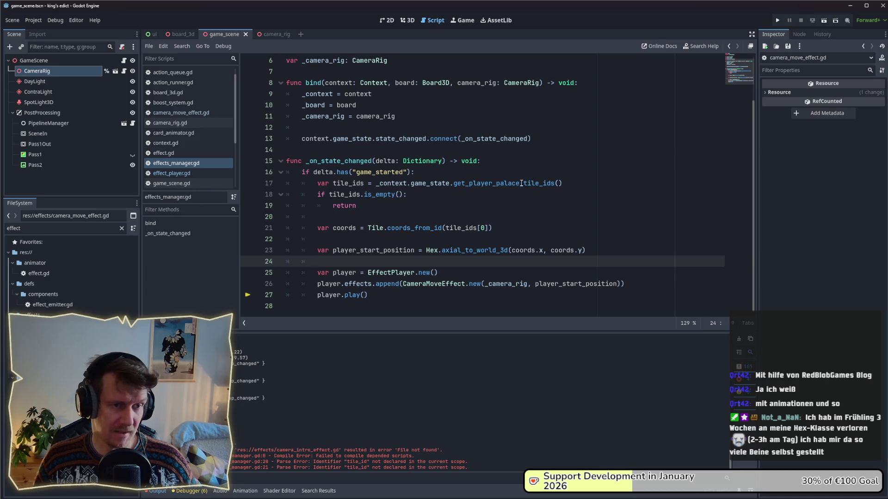
pyautogui.doubleClick(494, 186)
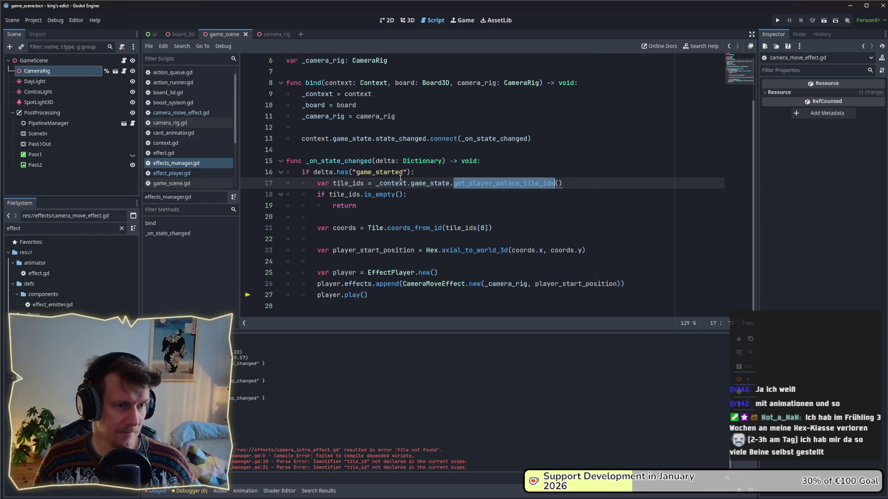
# Open game_state.gd through the GameState definition and browse its get_own_player_id and related helpers.
pyautogui.keyDown('ctrl'); pyautogui.click(427, 183); pyautogui.keyUp('ctrl')
pyautogui.keyDown('ctrl'); pyautogui.click(365, 106); pyautogui.keyUp('ctrl')
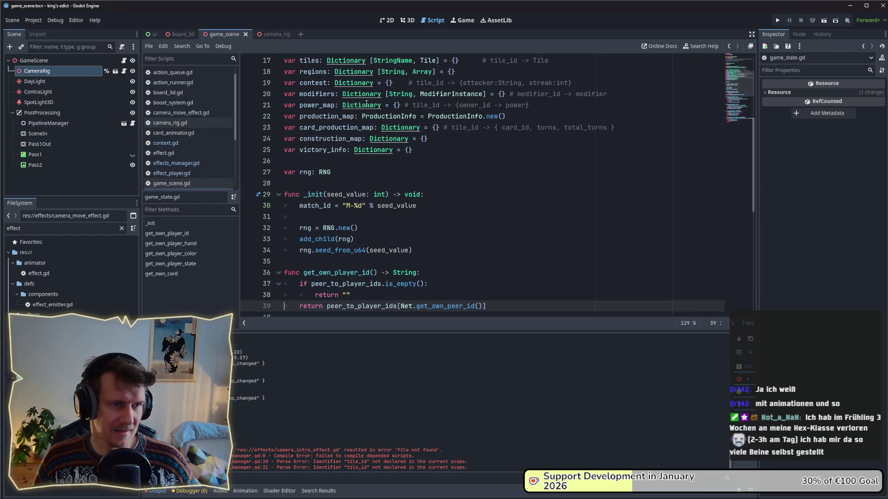
pyautogui.scroll(-4, 358, 213)
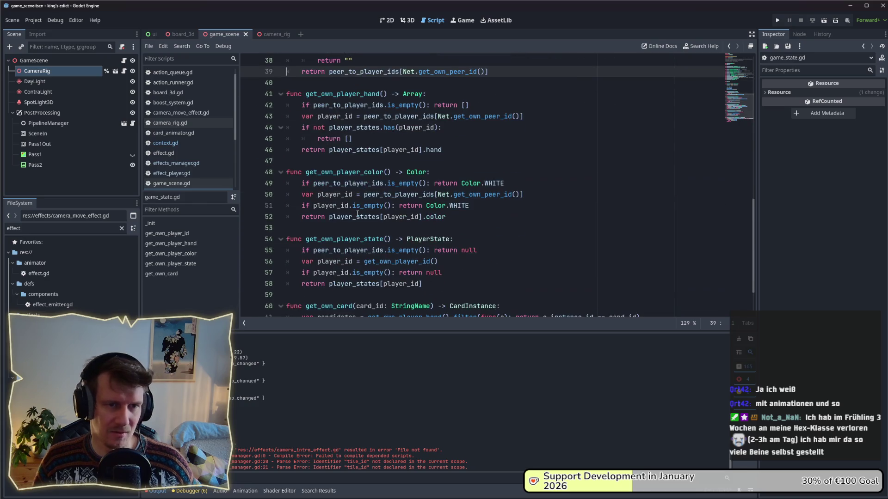
pyautogui.scroll(-2, 357, 213)
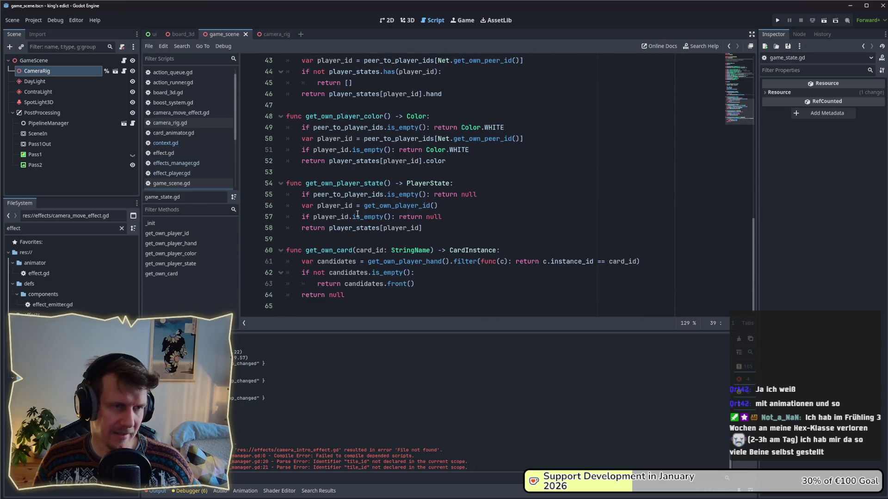
pyautogui.scroll(2, 357, 214)
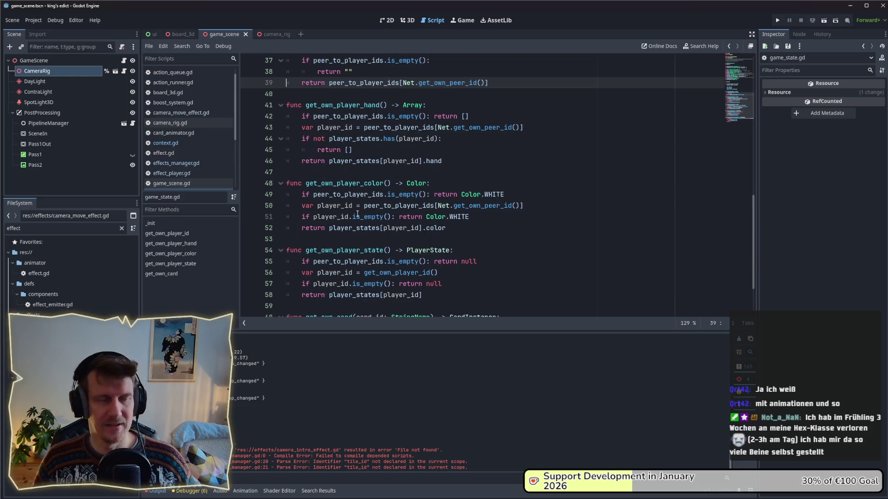
pyautogui.scroll(1, 358, 213)
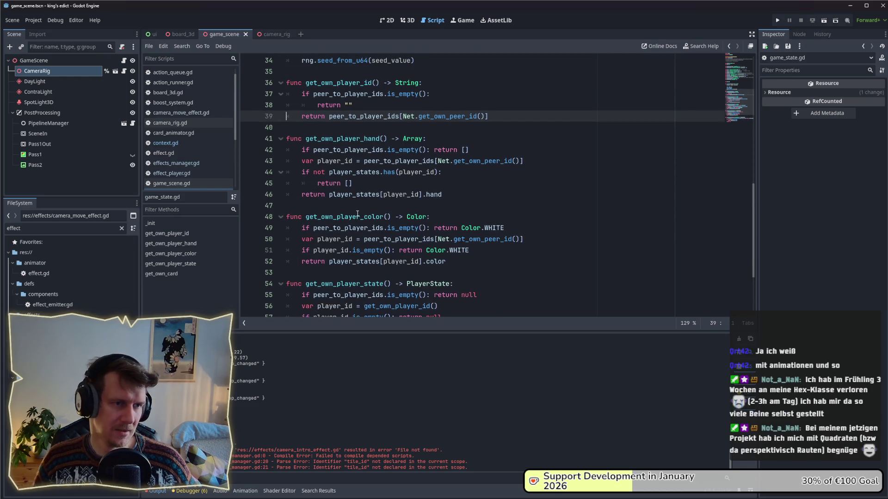
pyautogui.scroll(3, 358, 213)
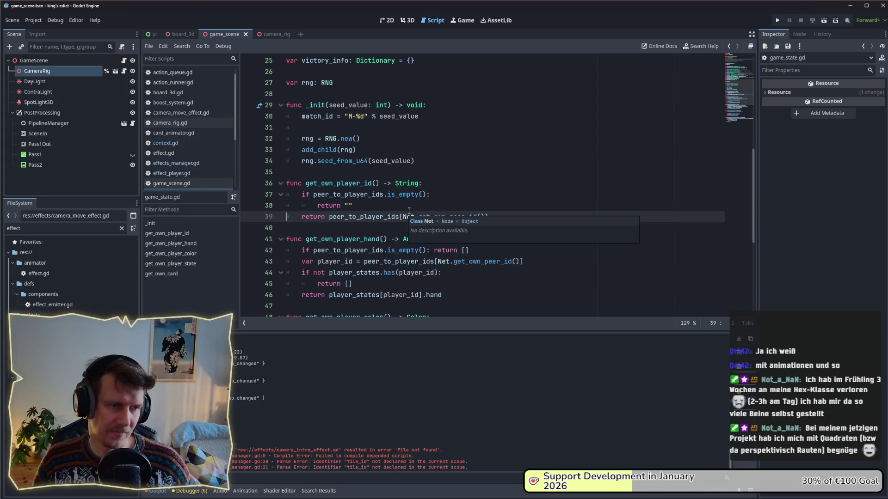
pyautogui.scroll(-3, 377, 211)
pyautogui.scroll(-3, 377, 210)
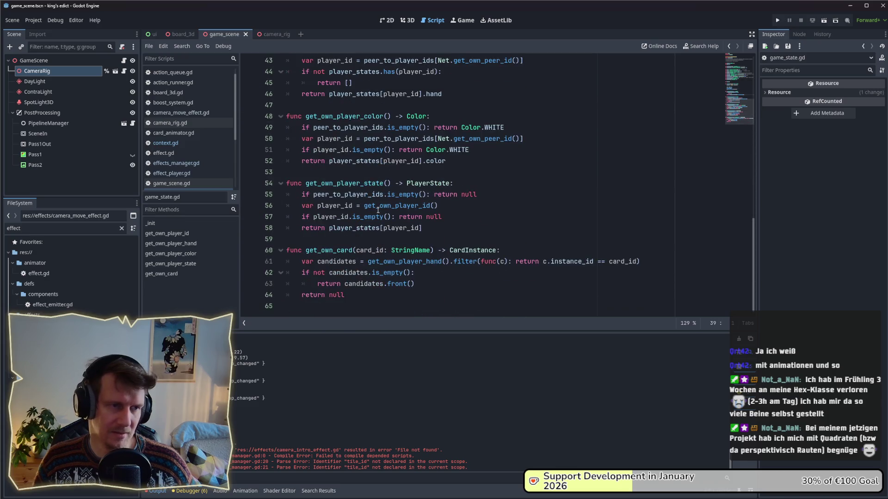
# Add a 'func get_own_palace_tile_ids()' declaration at the end of game_state.gd and save it.
pyautogui.click(330, 305)
pyautogui.press('Return')
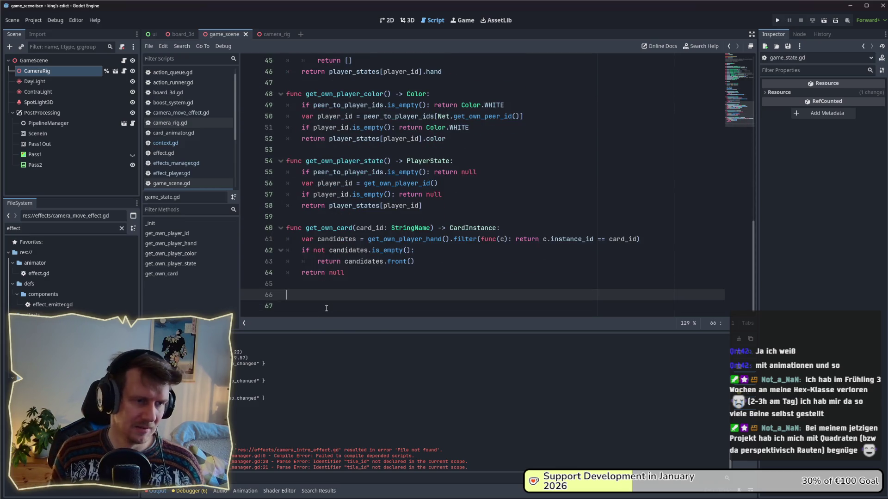
pyautogui.write('func get_player_palace_tile_ids(/)')
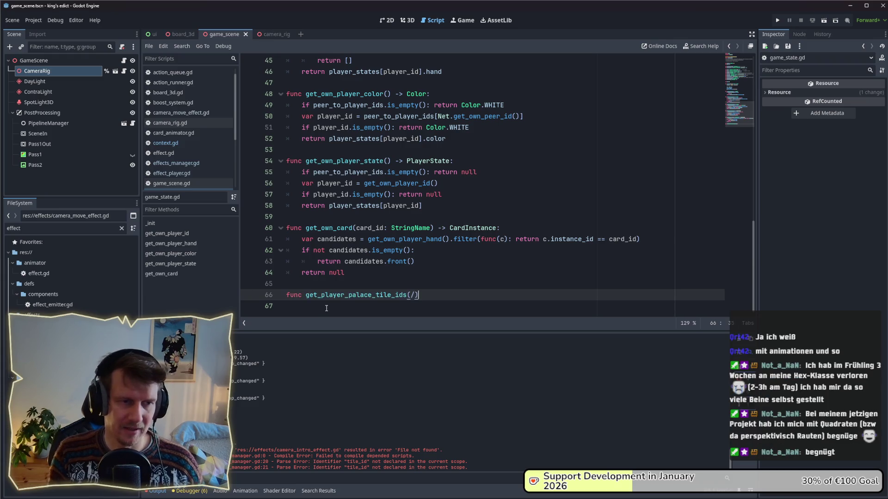
pyautogui.press('Left')
pyautogui.press('BackSpace')
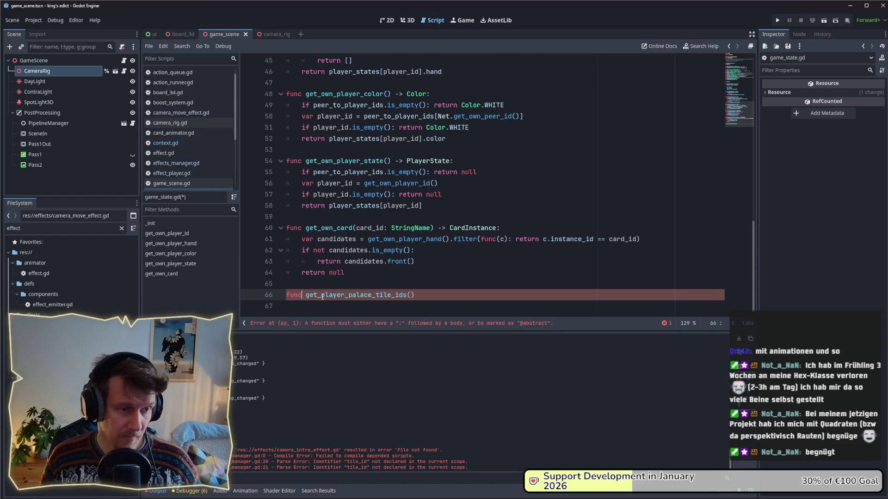
pyautogui.moveTo(322, 295); pyautogui.dragTo(344, 297)
pyautogui.write('own')
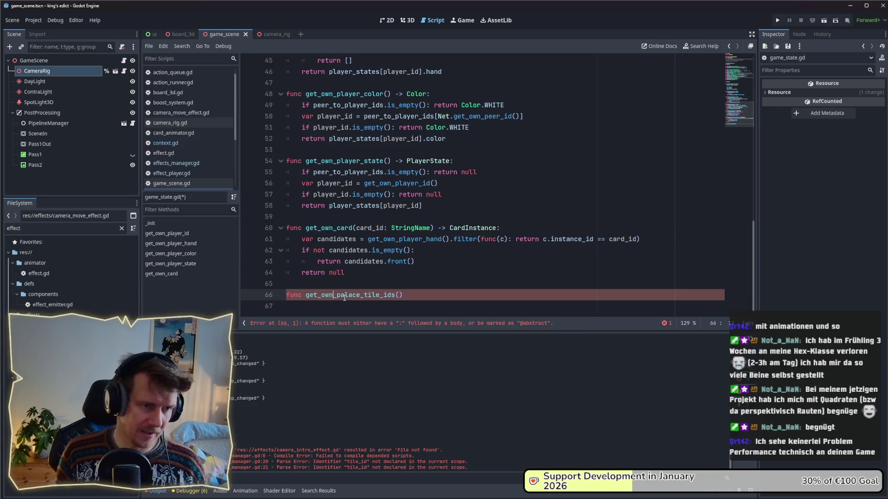
pyautogui.hotkey('ctrl', 's')
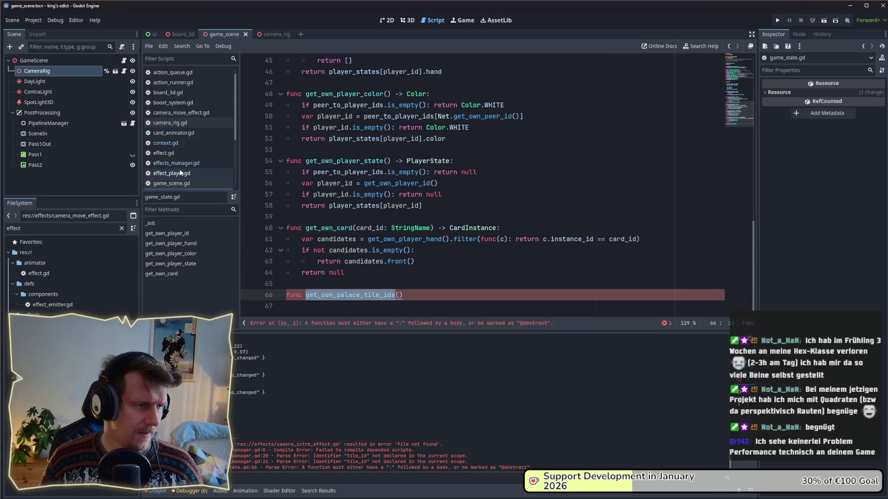
# Make line 17 of effects_manager.gd call get_own_palace_tile_ids() and save.
pyautogui.click(190, 173)
pyautogui.click(180, 164)
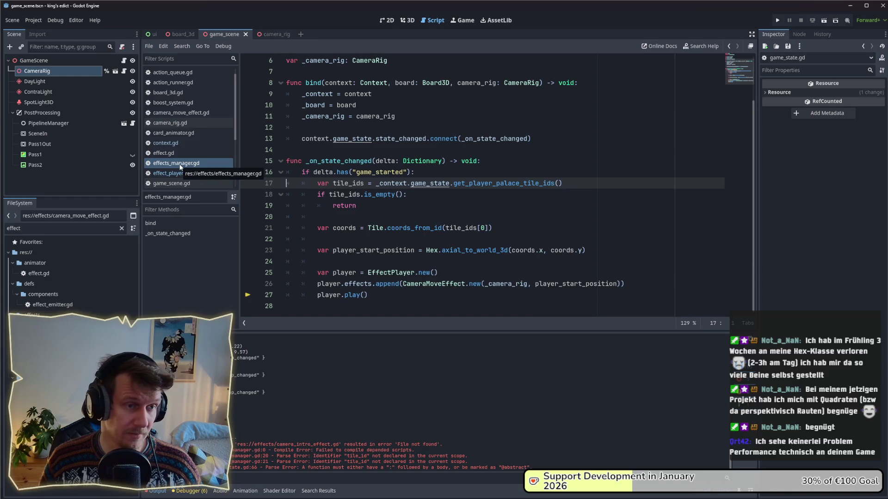
pyautogui.hotkey('ctrl', 'shift', 'Left')
pyautogui.write('get_own')
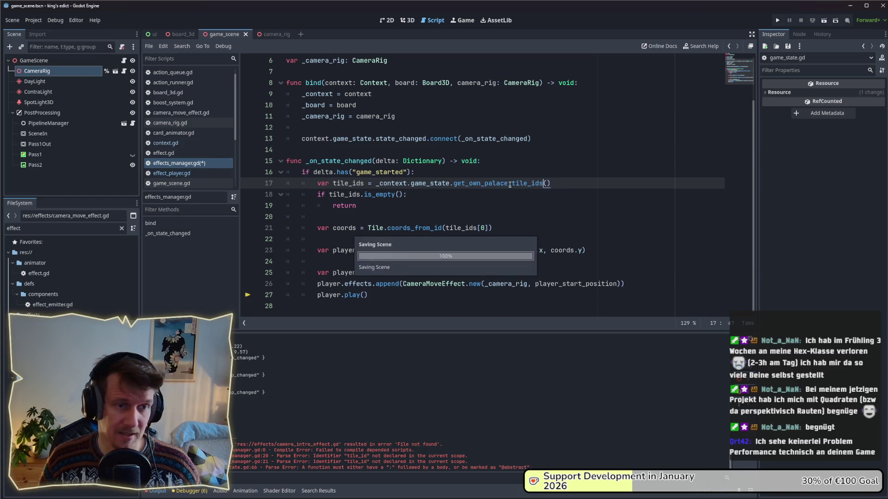
pyautogui.press('Return')
pyautogui.hotkey('ctrl', 's')
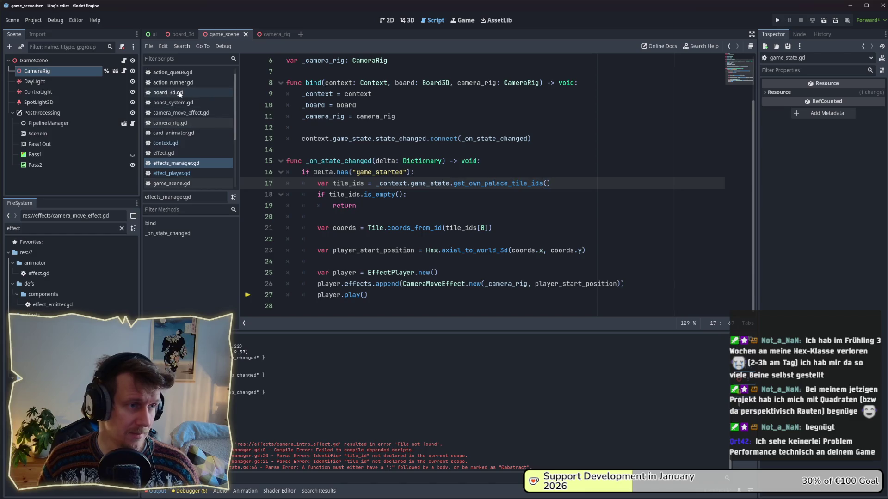
pyautogui.scroll(-3, 188, 111)
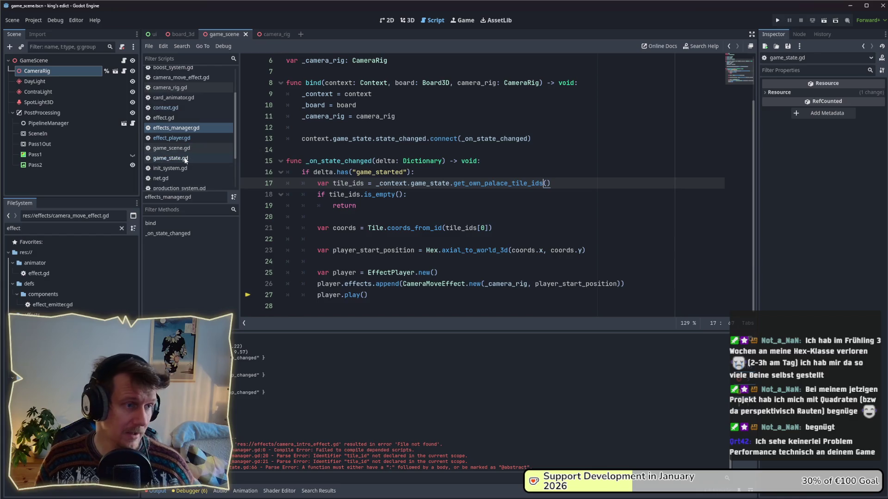
# Give get_own_palace_tile_ids a '-> []:' signature, a 'return []' body and a 'var player_id =' line.
pyautogui.click(185, 159)
pyautogui.click(432, 291)
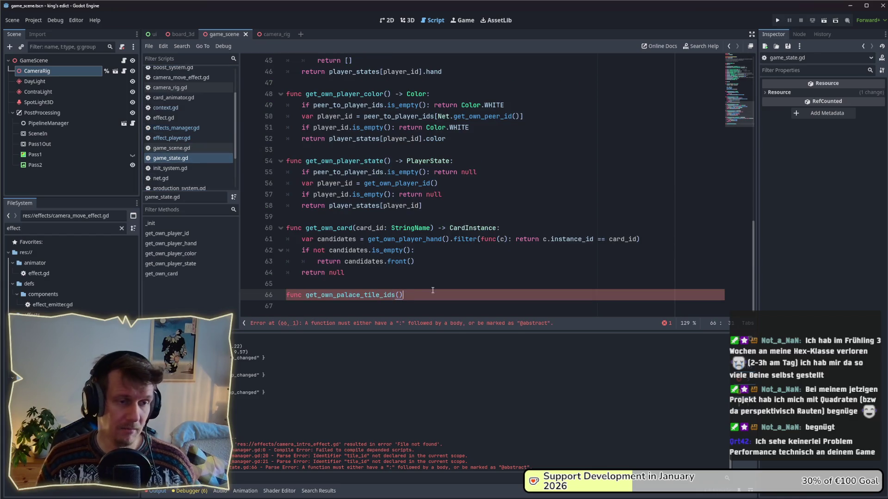
pyautogui.write('-> []')
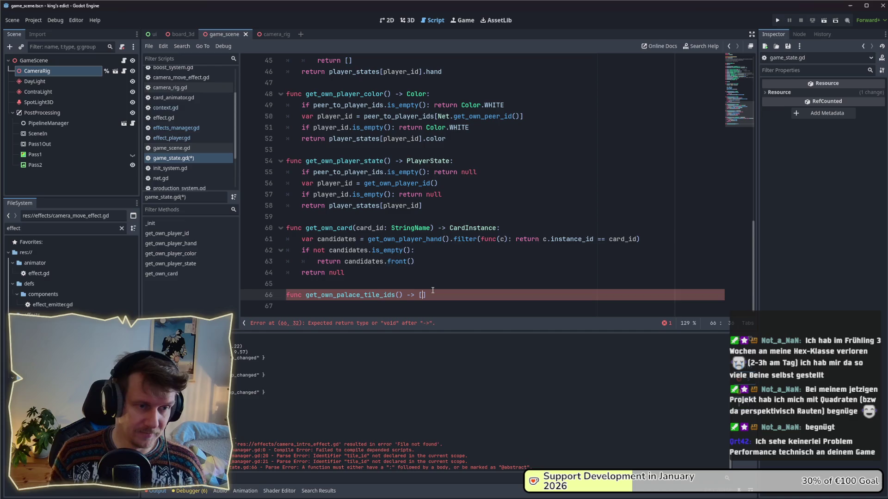
pyautogui.write(':')
pyautogui.press('Return')
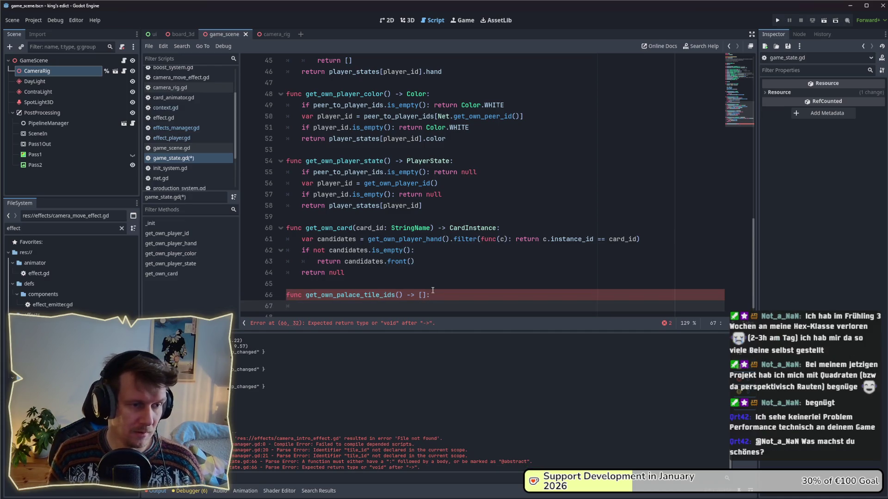
pyautogui.write('return []')
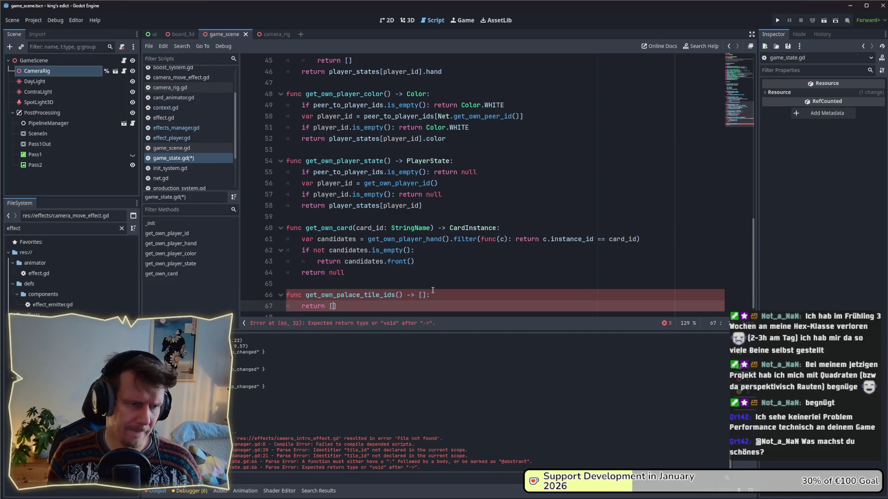
pyautogui.hotkey('ctrl', 's')
pyautogui.hotkey('ctrl', 'shift', 'Return')
pyautogui.hotkey('ctrl', 'shift', 'Return')
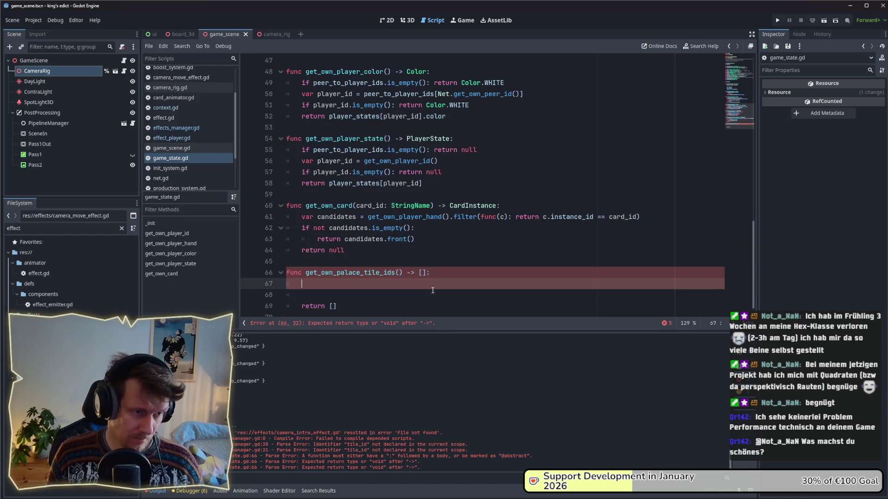
pyautogui.write('var')
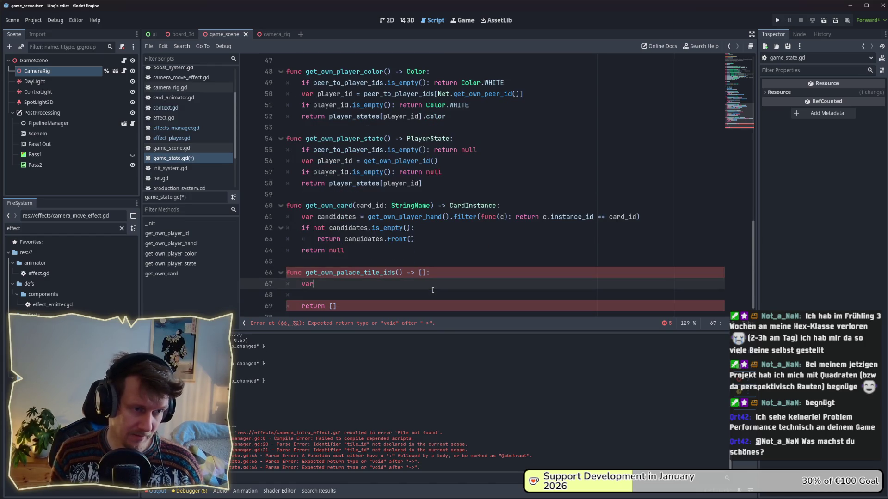
pyautogui.write(' player_id =')
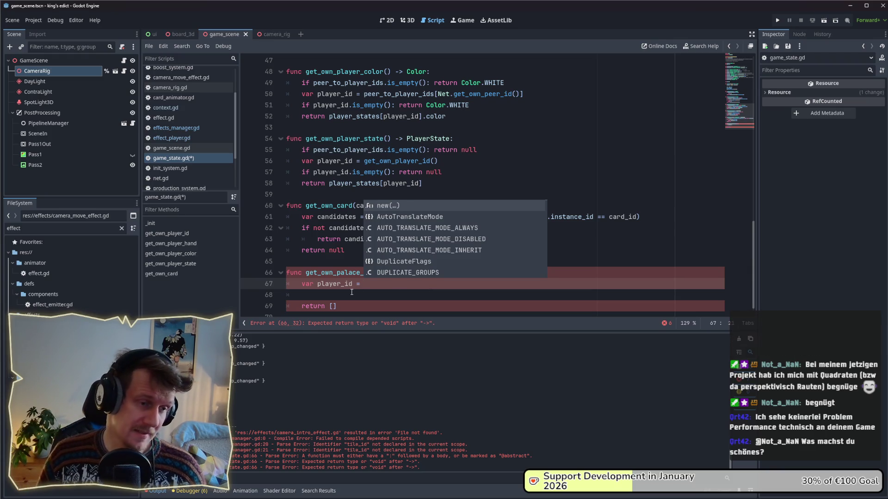
# Delete the whole unfinished function and its blank line, and save game_state.gd.
pyautogui.moveTo(351, 307); pyautogui.dragTo(344, 268)
pyautogui.press('BackSpace')
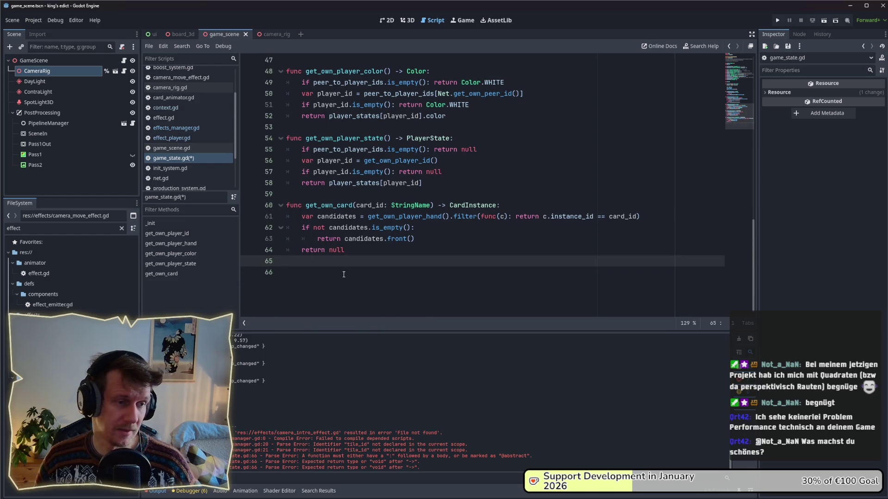
pyautogui.press('BackSpace')
pyautogui.hotkey('ctrl', 's')
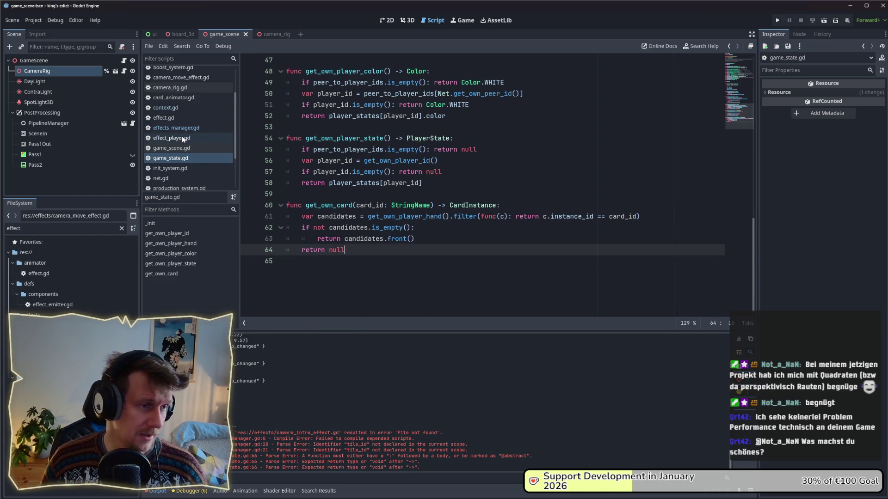
# Change line 17 of effects_manager.gd to assign player_id from get_own_player_id().
pyautogui.click(176, 128)
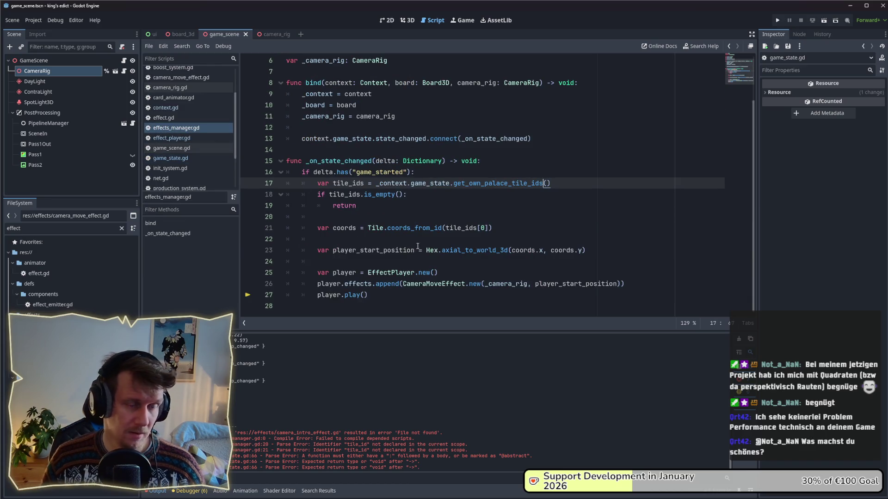
pyautogui.click(549, 194)
pyautogui.click(547, 184)
pyautogui.doubleClick(497, 184)
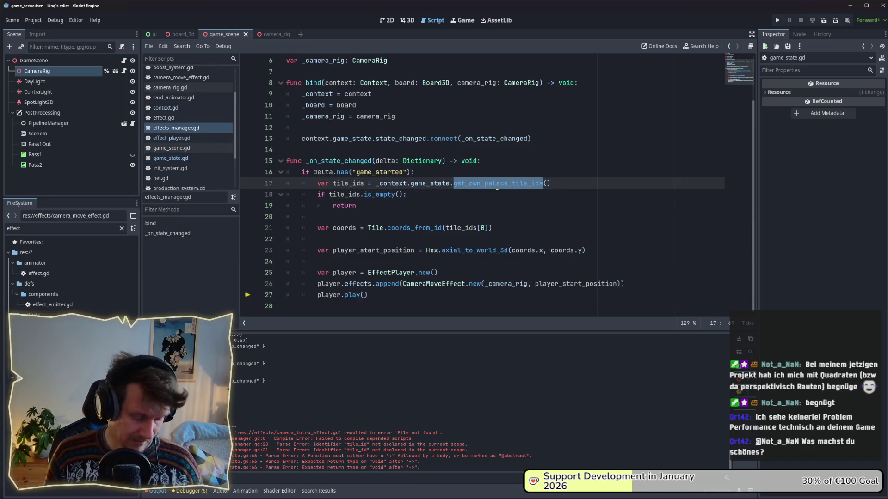
pyautogui.write('get_own_pl')
pyautogui.press('Down')
pyautogui.press('Down')
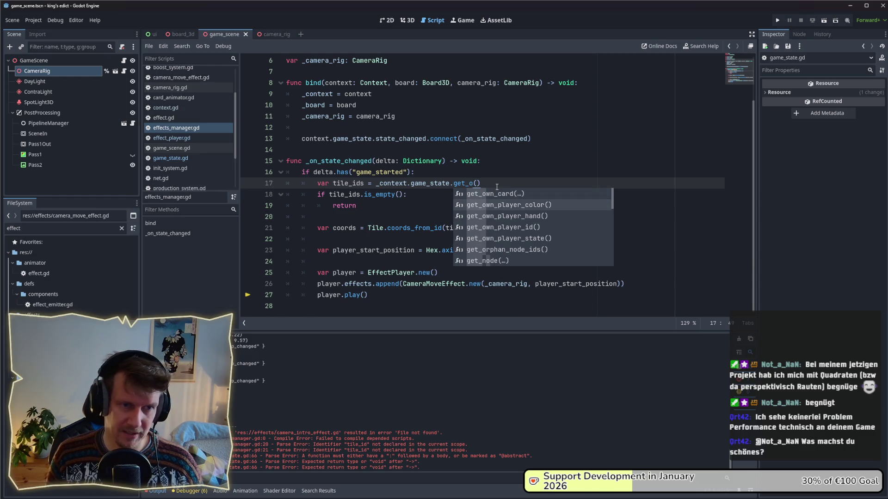
pyautogui.press('Return')
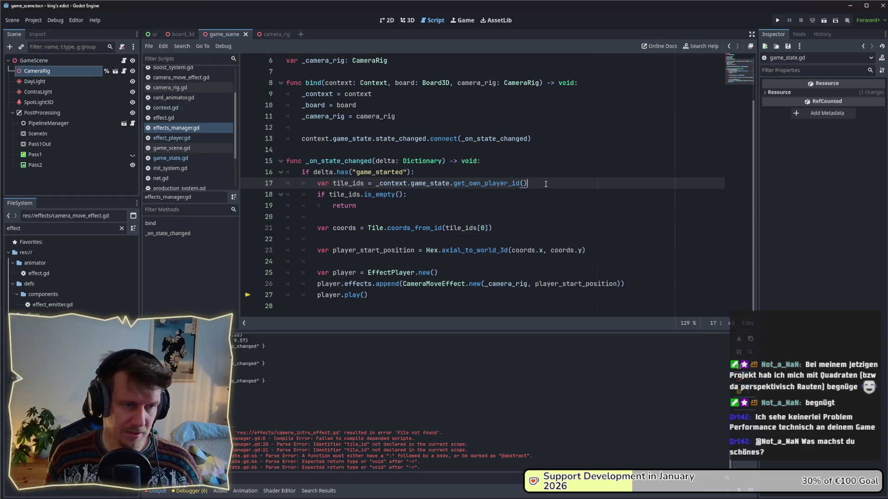
pyautogui.hotkey('ctrl', 'Left')
pyautogui.hotkey('ctrl', 'Left')
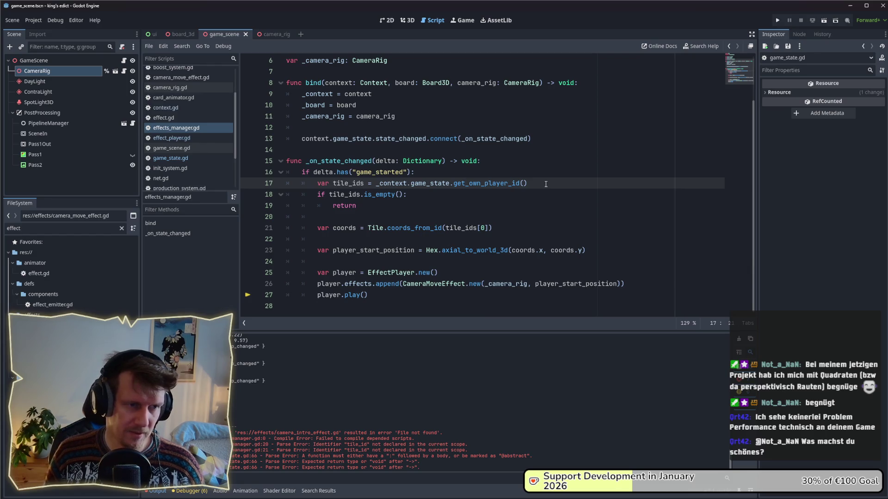
pyautogui.hotkey('ctrl', 'BackSpace')
pyautogui.write('pl')
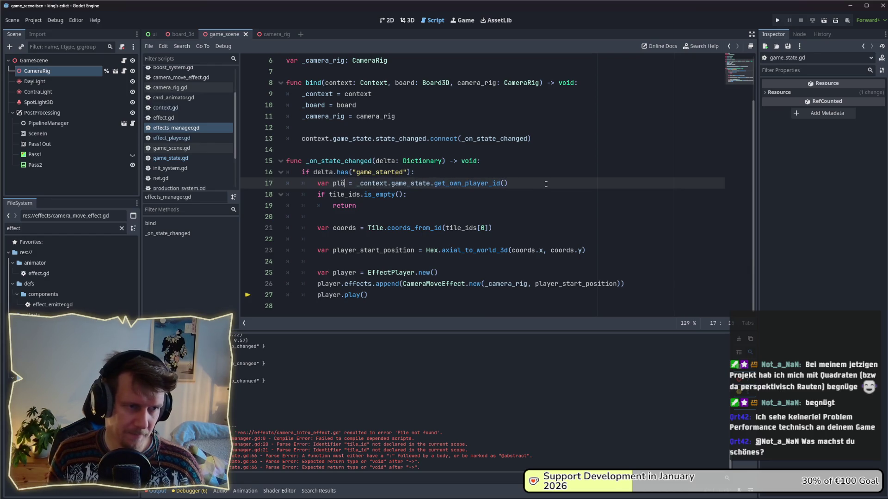
pyautogui.write('ayer_id')
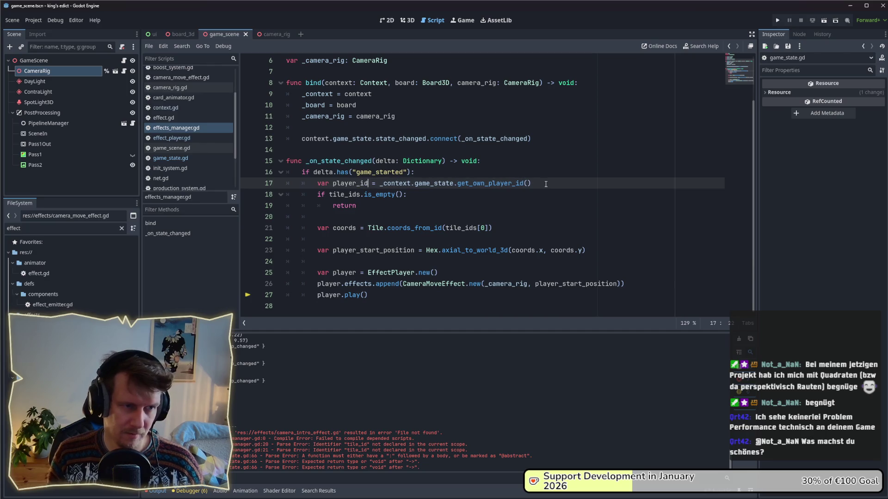
# Add 'var tile_ids = _context.modifier_system.get_tile_ids_with("palace")' below it and save.
pyautogui.press('End')
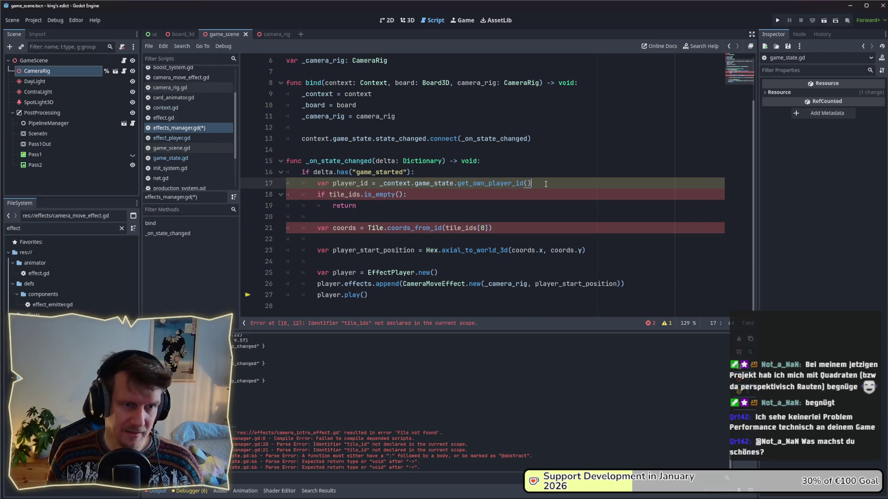
pyautogui.press('Return')
pyautogui.write('var ')
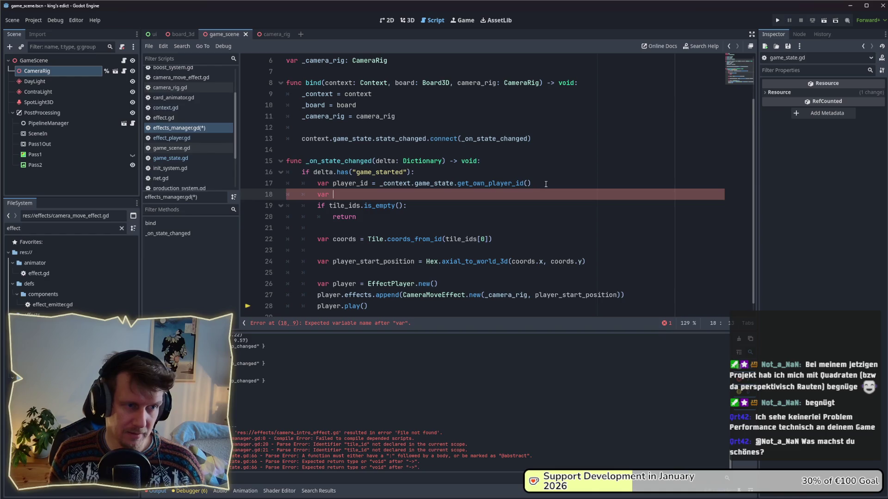
pyautogui.write('tile')
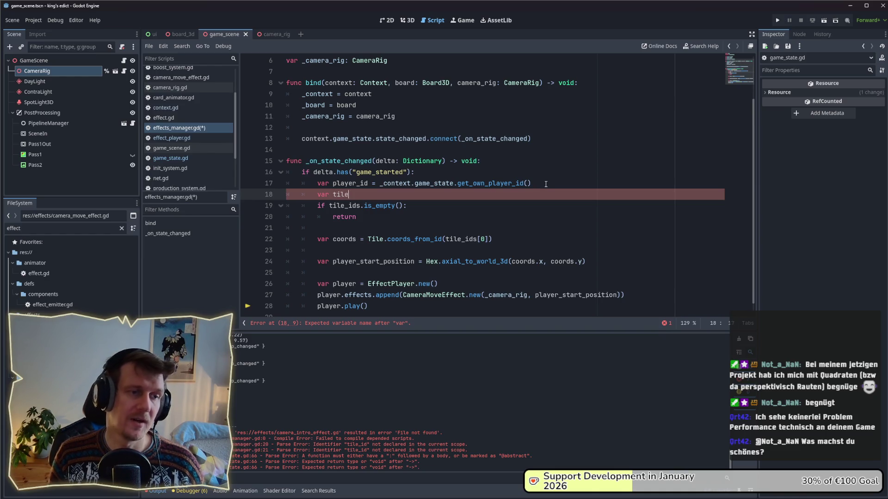
pyautogui.write('_id')
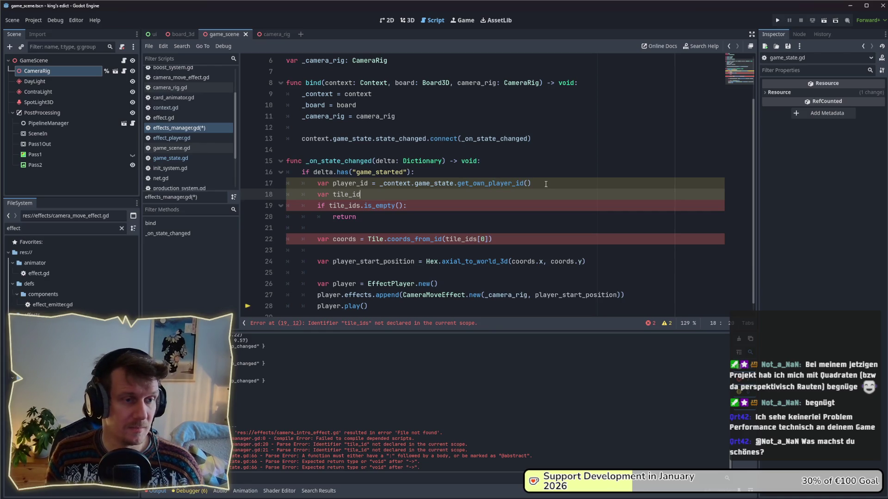
pyautogui.write('s ')
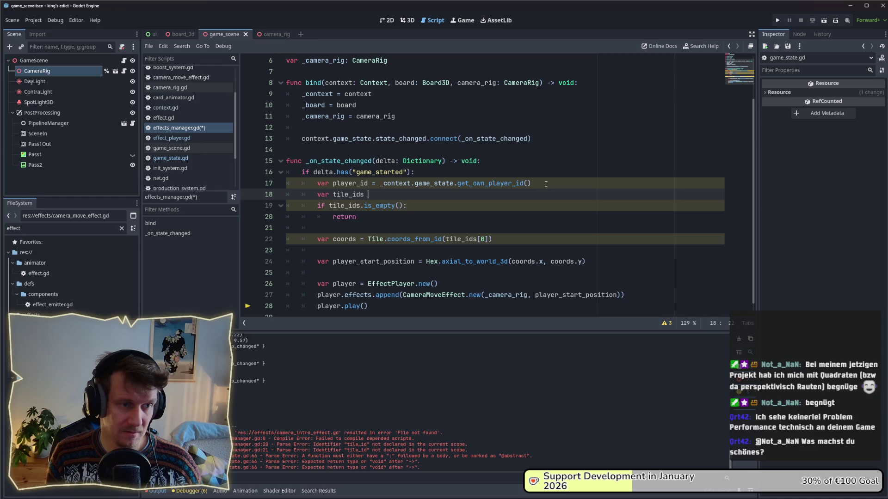
pyautogui.write('= ')
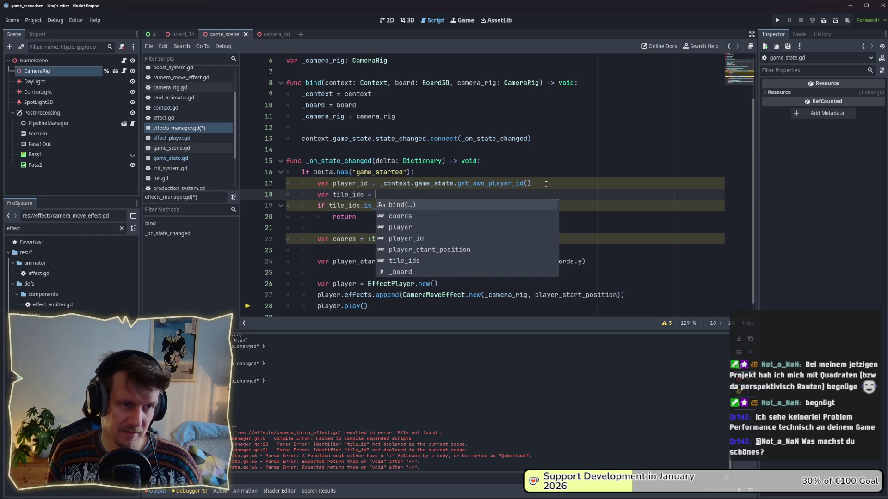
pyautogui.write('_context:')
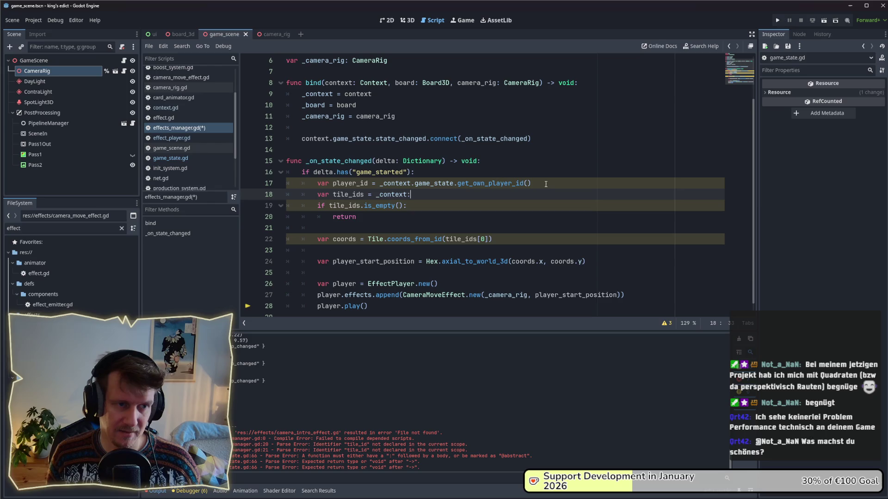
pyautogui.press('BackSpace')
pyautogui.press('BackSpace')
pyautogui.write('.')
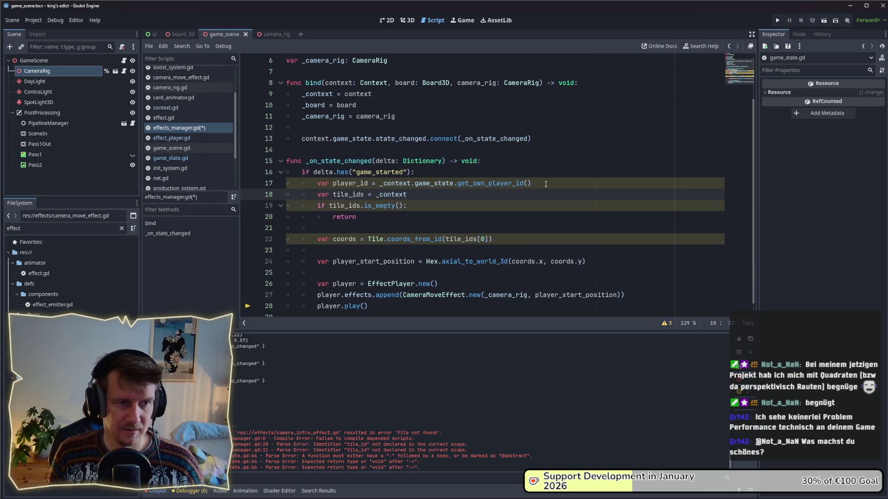
pyautogui.write('modifier_system.get_')
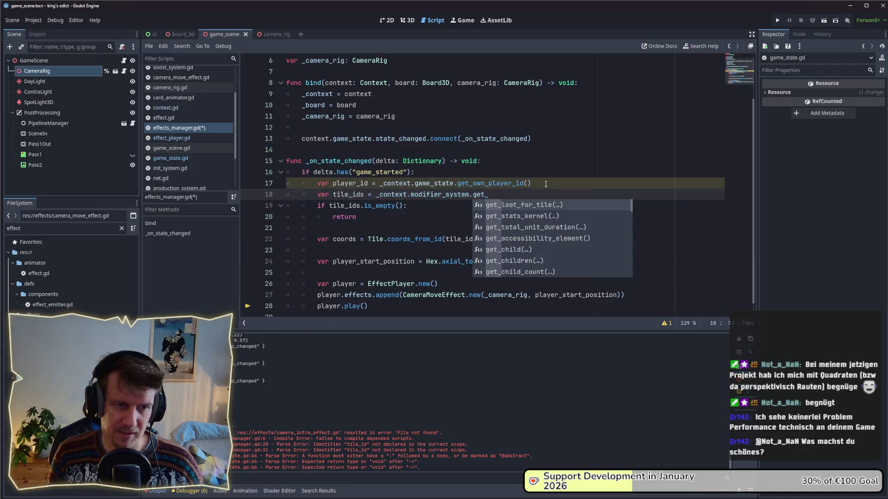
pyautogui.write('tile_')
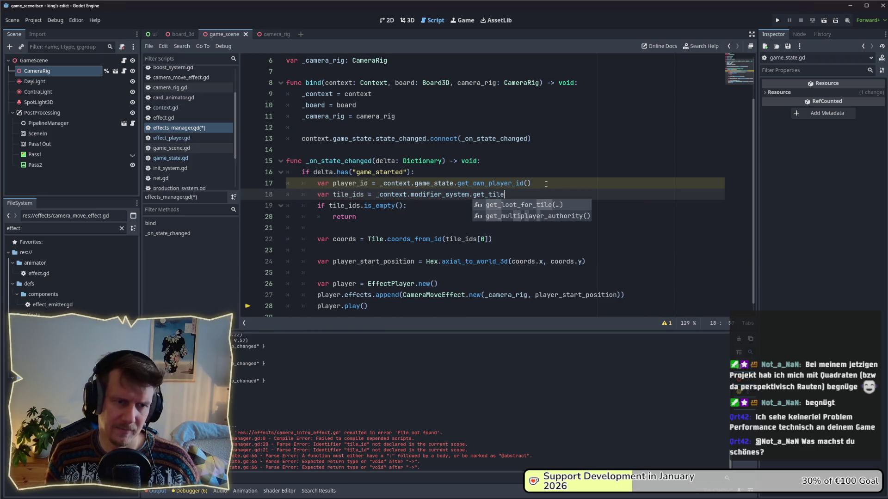
pyautogui.write('ids')
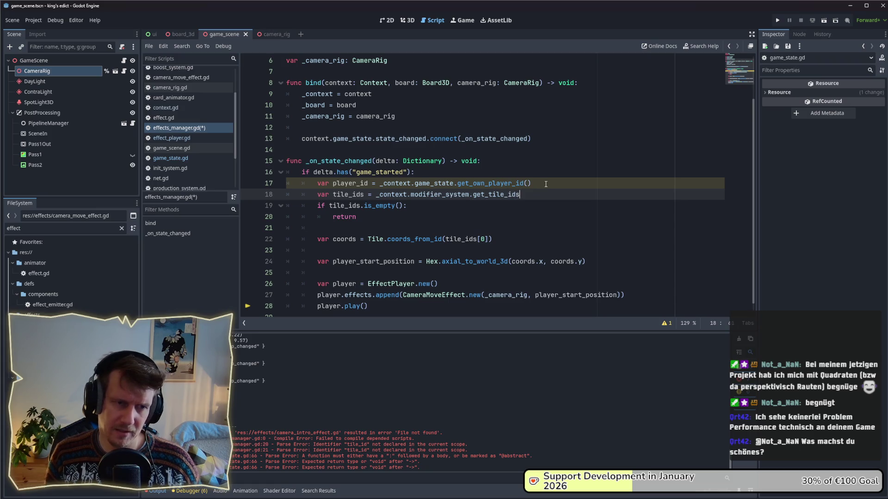
pyautogui.write('_with()"play')
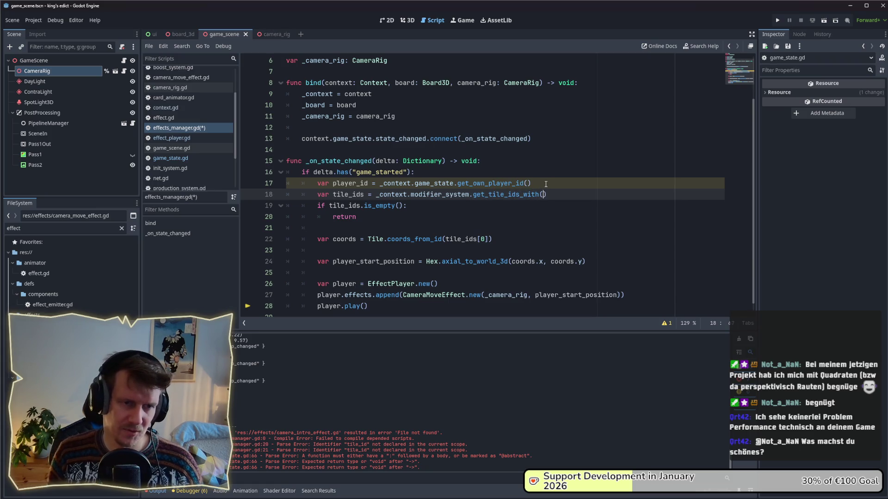
pyautogui.press('BackSpace')
pyautogui.press('BackSpace')
pyautogui.press('BackSpace')
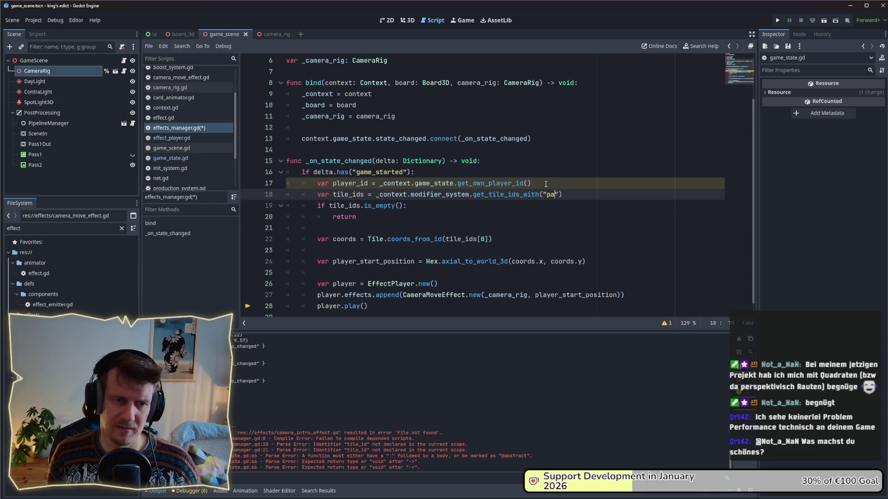
pyautogui.write('alace')
pyautogui.hotkey('ctrl', 's')
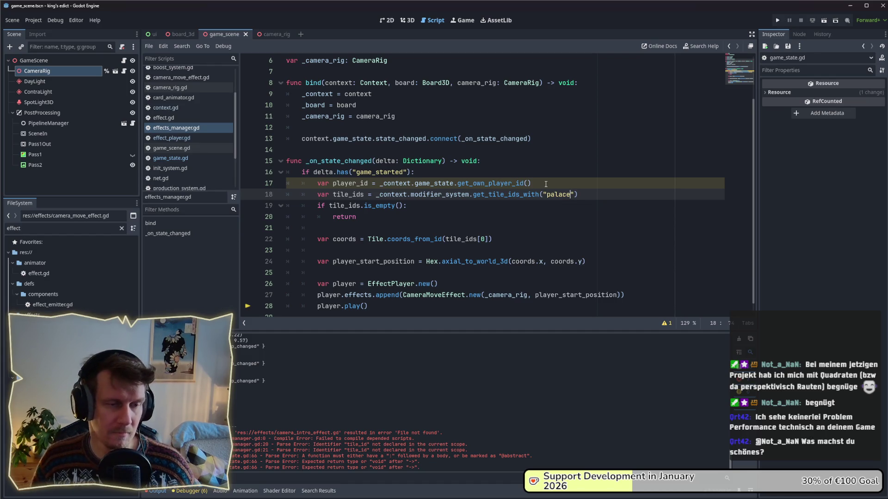
# Insert player_id as an argument of the get_tile_ids_with call.
pyautogui.doubleClick(369, 184)
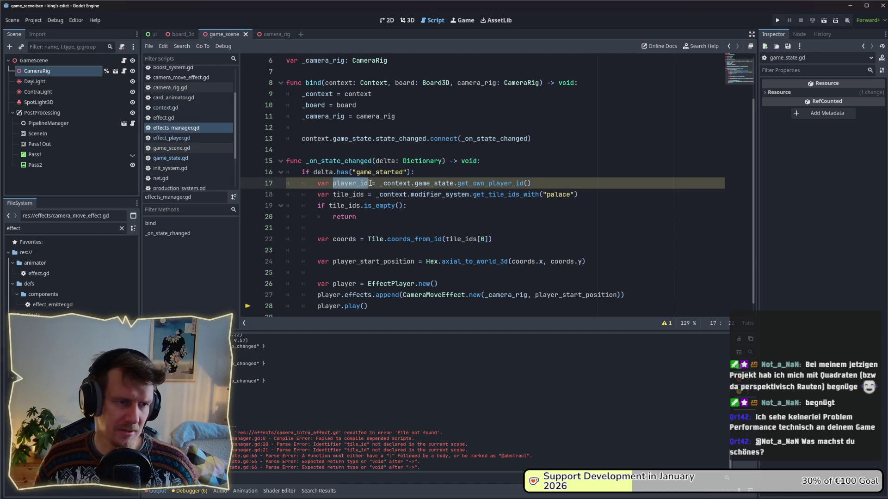
pyautogui.click(542, 196)
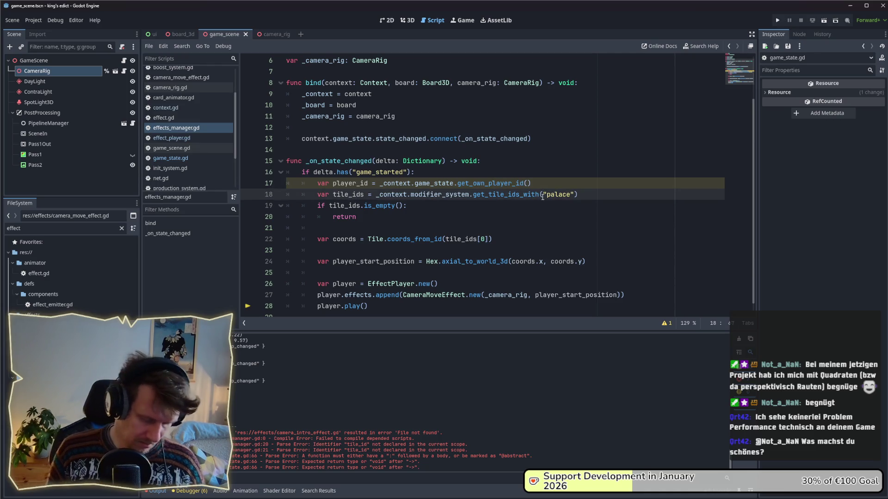
pyautogui.write(',')
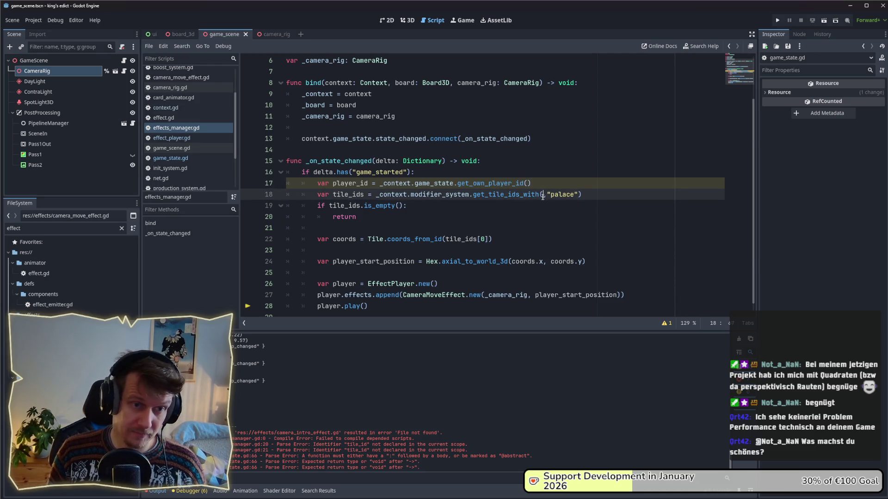
pyautogui.write(' player_id')
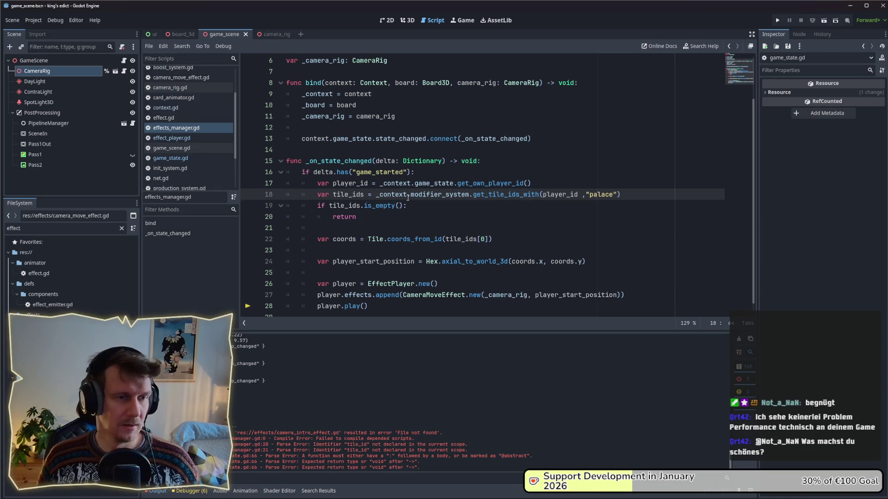
# Review the empty check and select the get_tile_ids_with(player_id, "palace") call, then go to modifier_system's declaration.
pyautogui.click(431, 209)
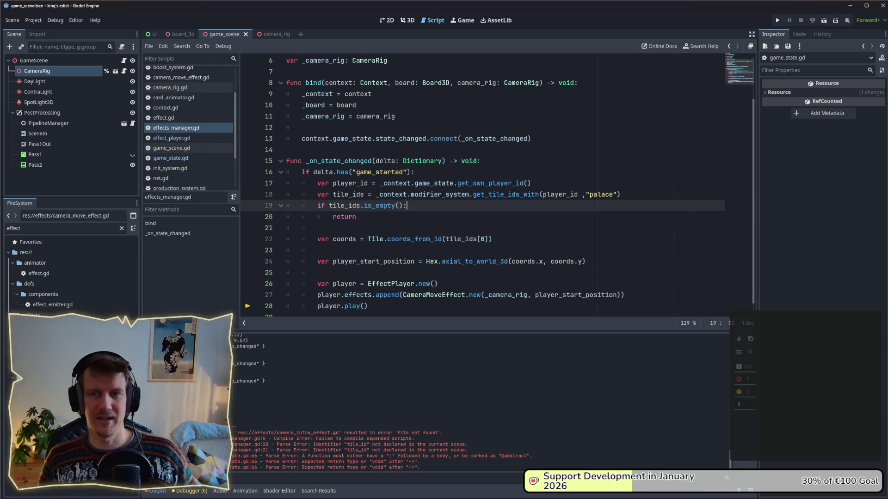
pyautogui.click(448, 214)
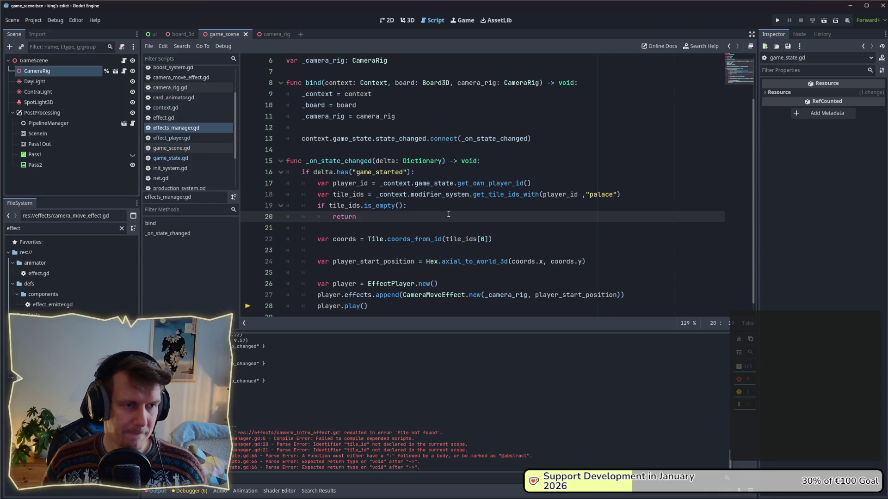
pyautogui.click(509, 193)
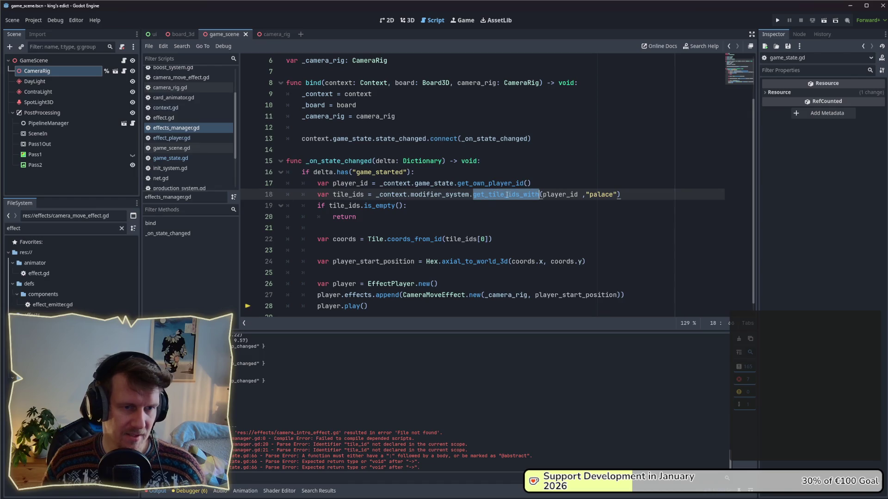
pyautogui.moveTo(620, 195); pyautogui.dragTo(476, 195)
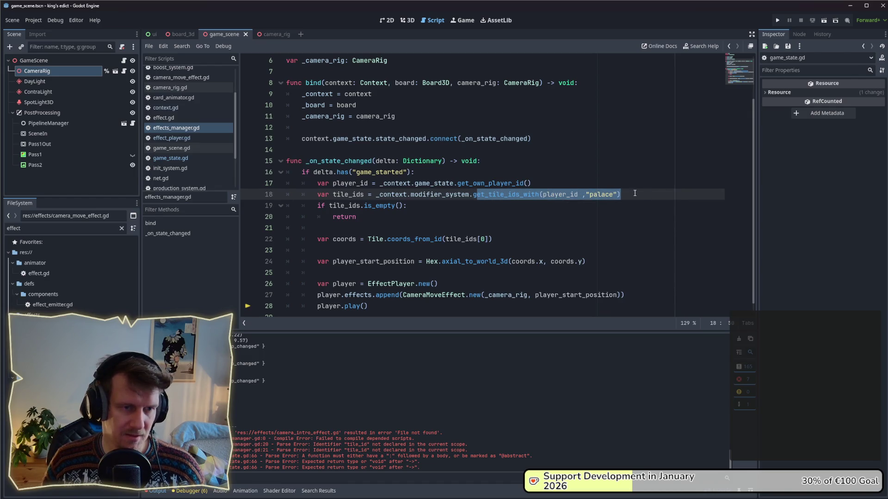
pyautogui.moveTo(635, 194); pyautogui.dragTo(472, 195)
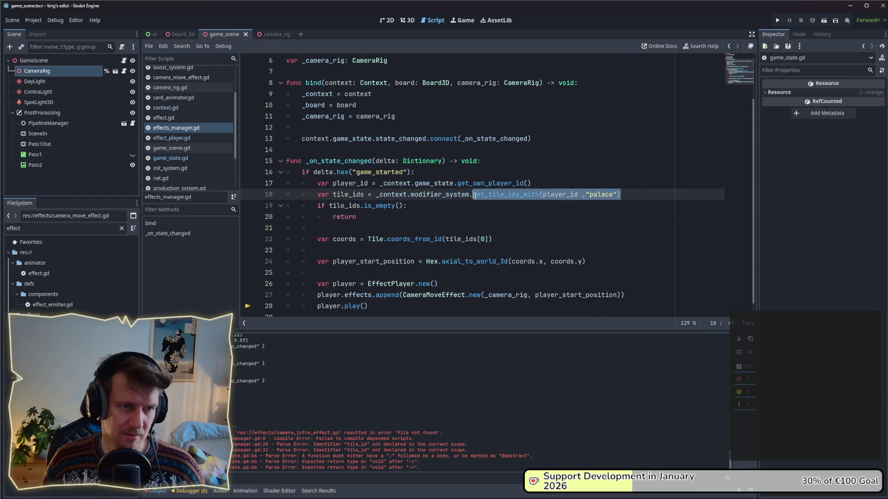
pyautogui.keyDown('ctrl'); pyautogui.click(431, 195); pyautogui.keyUp('ctrl')
# Open modifier_system.gd and scroll through it to mods_by_player and mod_def_id_by_instance_id.
pyautogui.keyDown('ctrl'); pyautogui.click(399, 184); pyautogui.keyUp('ctrl')
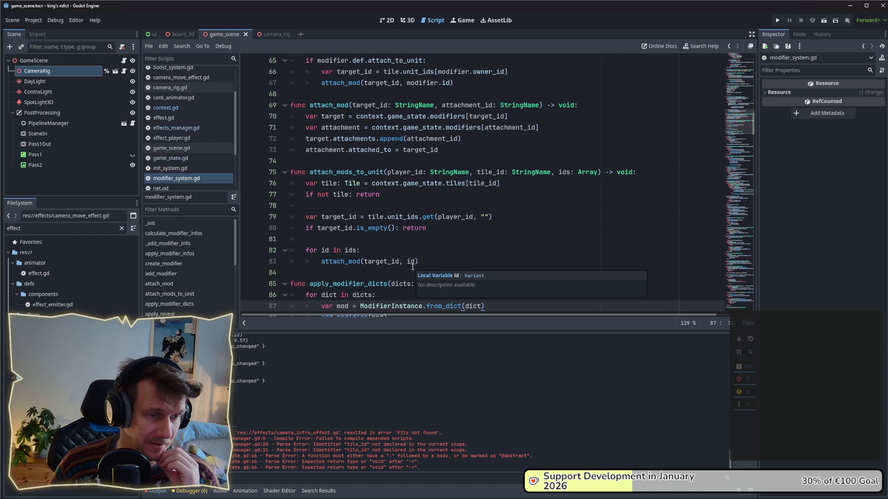
pyautogui.scroll(-6, 412, 267)
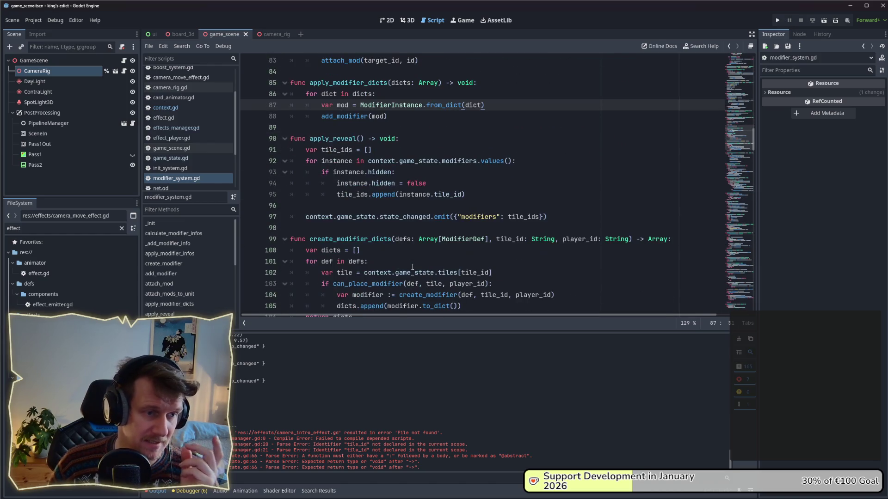
pyautogui.scroll(-10, 412, 267)
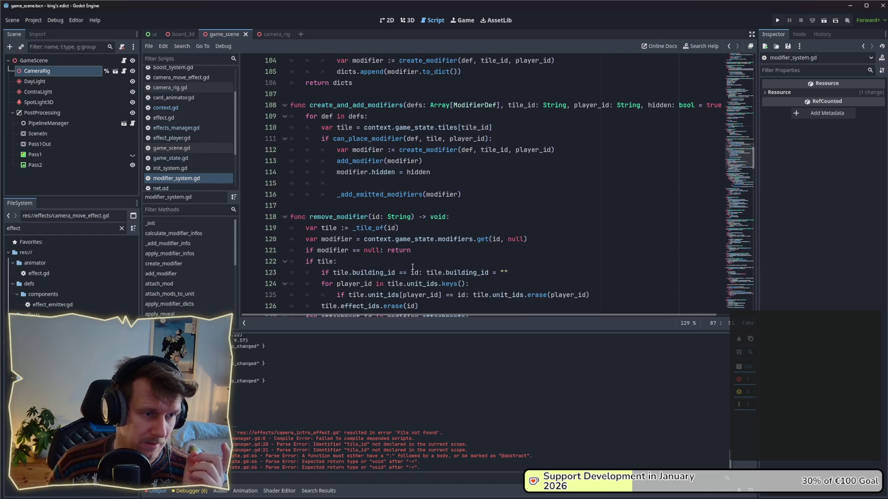
pyautogui.scroll(-4, 413, 266)
pyautogui.moveTo(755, 177)
pyautogui.mouseDown()
pyautogui.moveTo(762, 282)
pyautogui.moveTo(766, 62)
pyautogui.moveTo(756, 123)
pyautogui.moveTo(769, 304)
pyautogui.mouseUp()
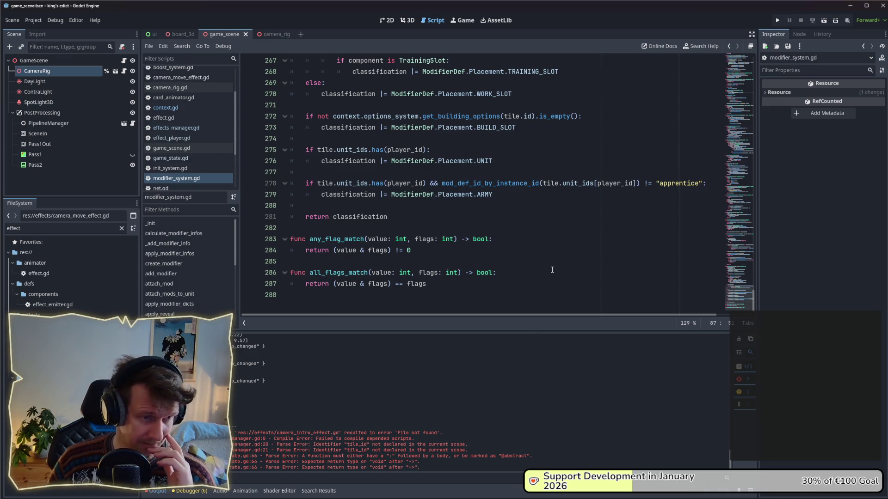
pyautogui.moveTo(754, 298); pyautogui.dragTo(759, 235)
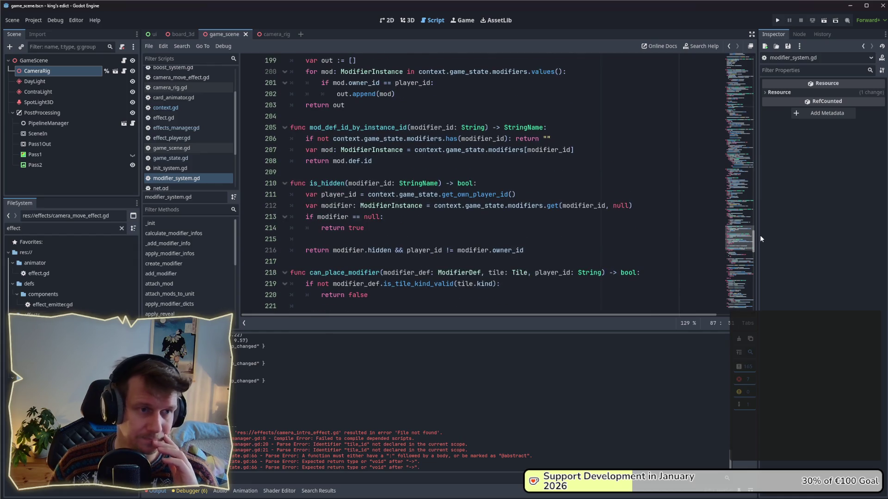
pyautogui.moveTo(760, 235); pyautogui.dragTo(761, 223)
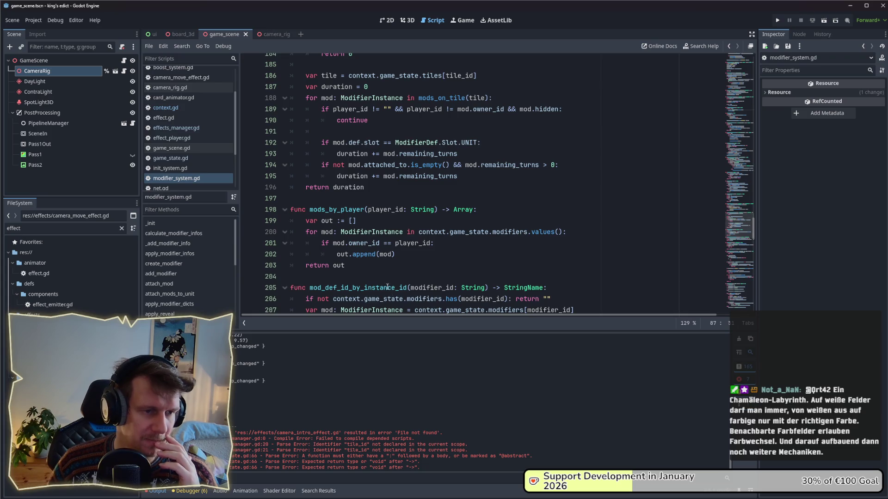
pyautogui.moveTo(371, 256)
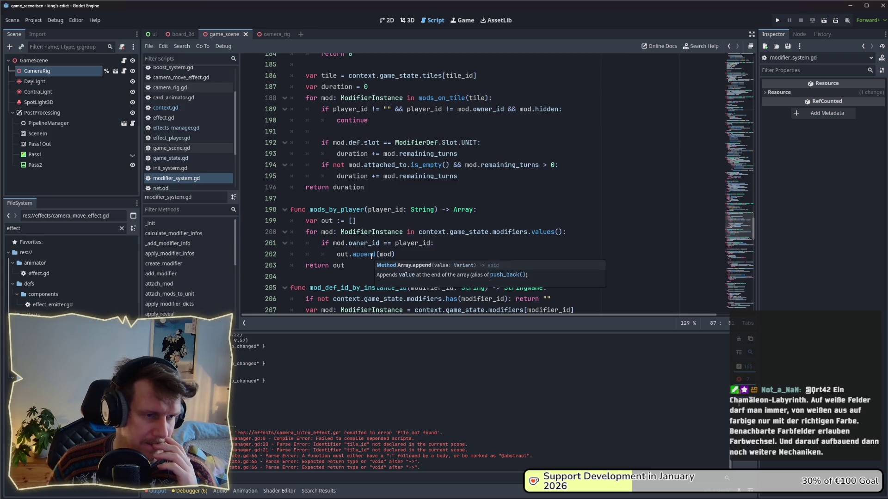
pyautogui.moveTo(340, 269)
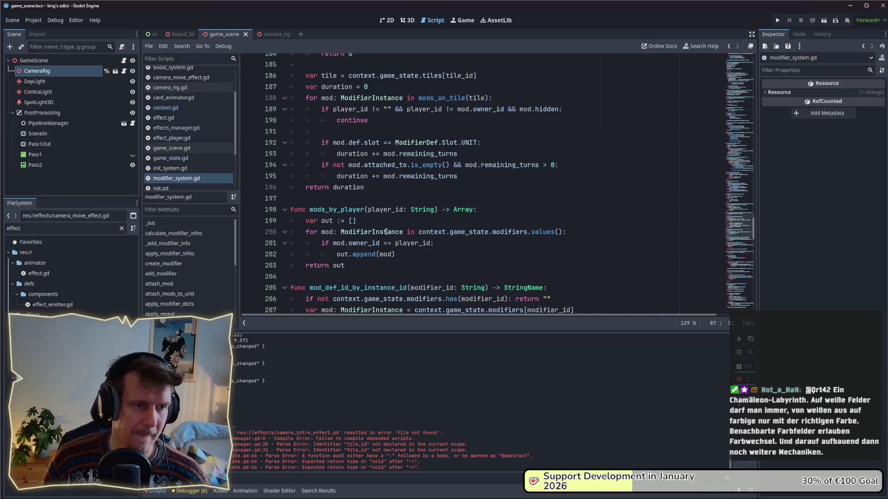
pyautogui.scroll(1, 386, 232)
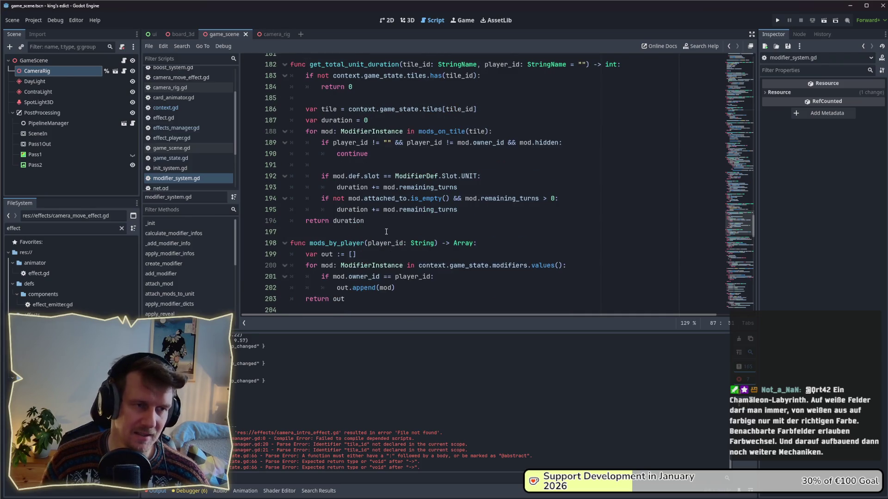
pyautogui.scroll(3, 386, 231)
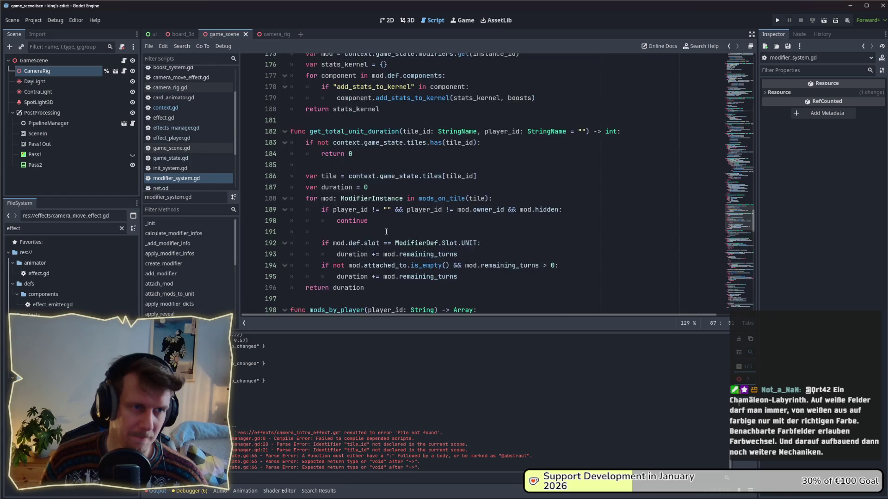
pyautogui.scroll(-5, 386, 232)
pyautogui.scroll(-3, 386, 232)
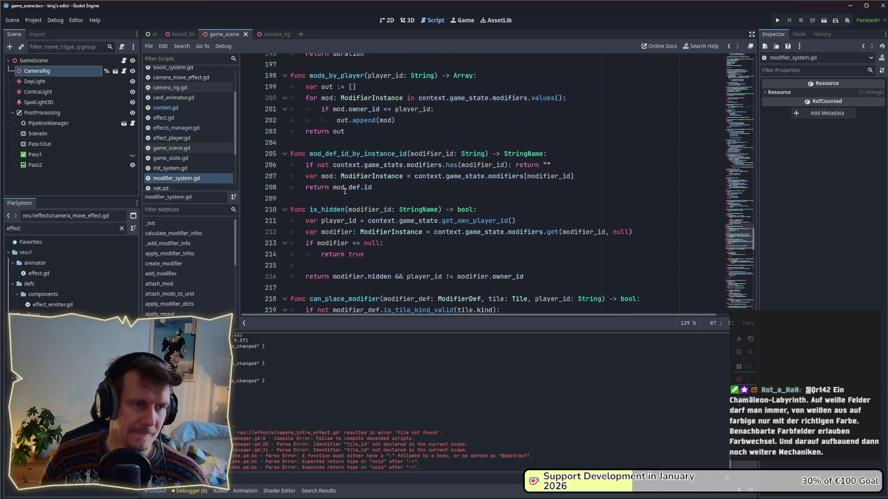
# Begin a new function get_tile_ids(player_id: StringName) below mod_def_id_by_instance_id.
pyautogui.click(343, 142)
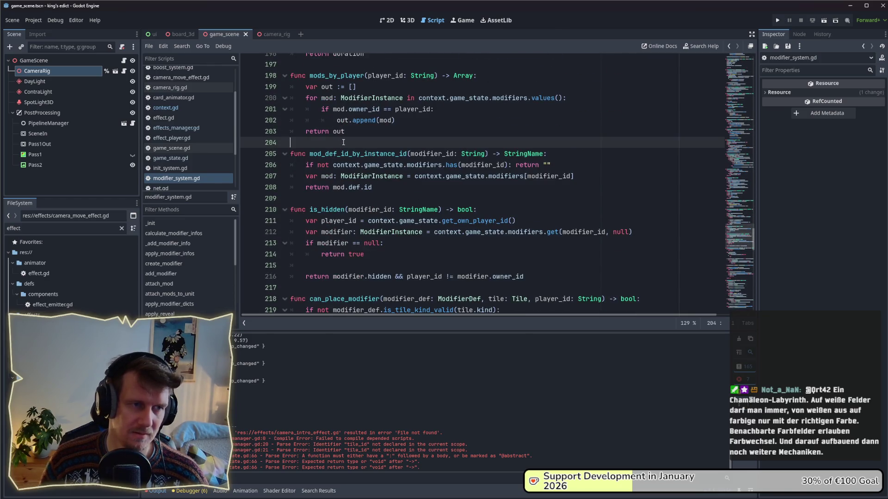
pyautogui.press('Return')
pyautogui.press('Return')
pyautogui.press('BackSpace')
pyautogui.press('BackSpace')
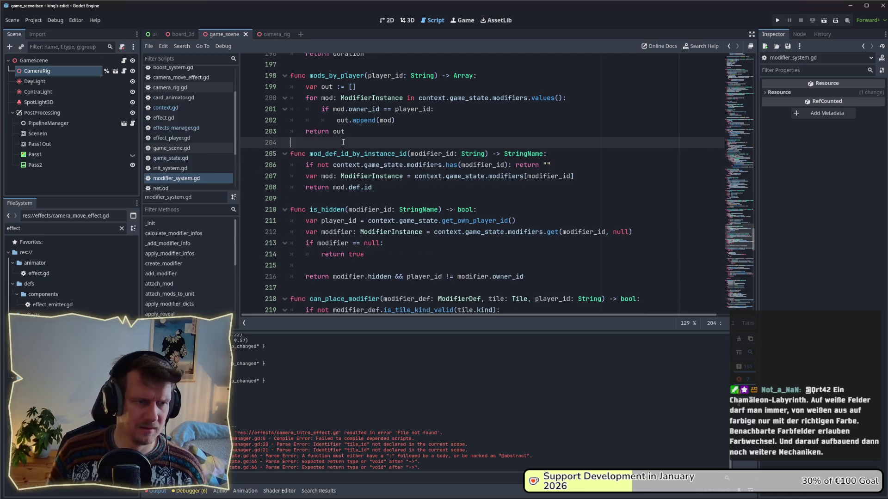
pyautogui.click(328, 198)
pyautogui.press('Return')
pyautogui.press('Return')
pyautogui.press('Up')
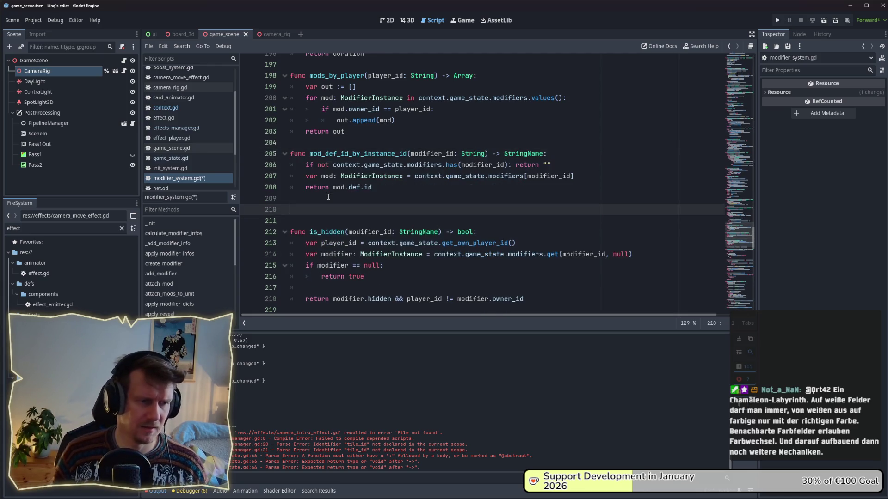
pyautogui.write('func tile_id')
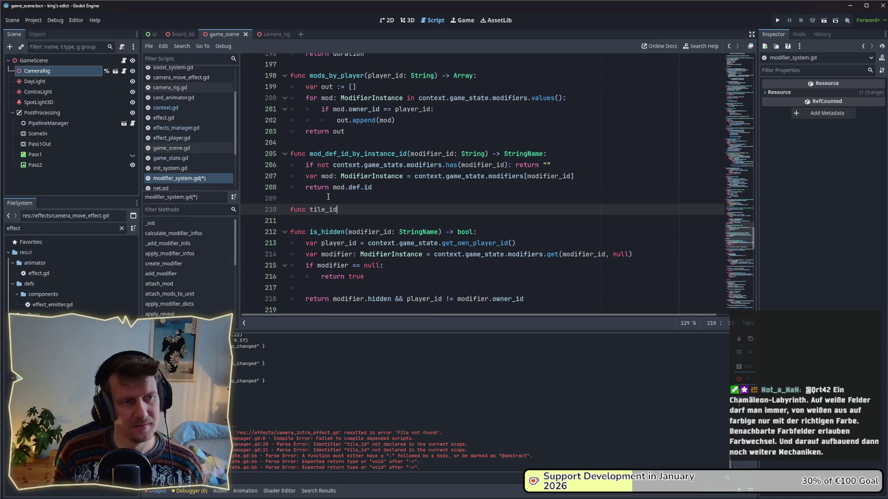
pyautogui.write('_')
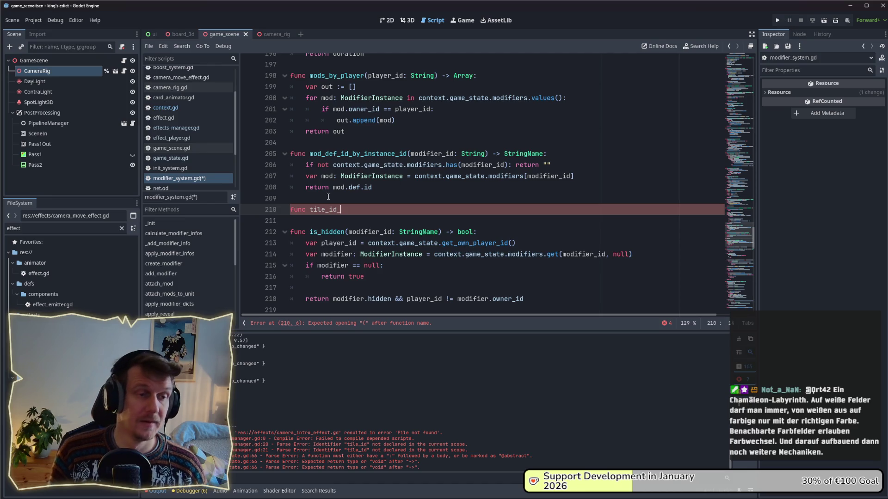
pyautogui.write('by_')
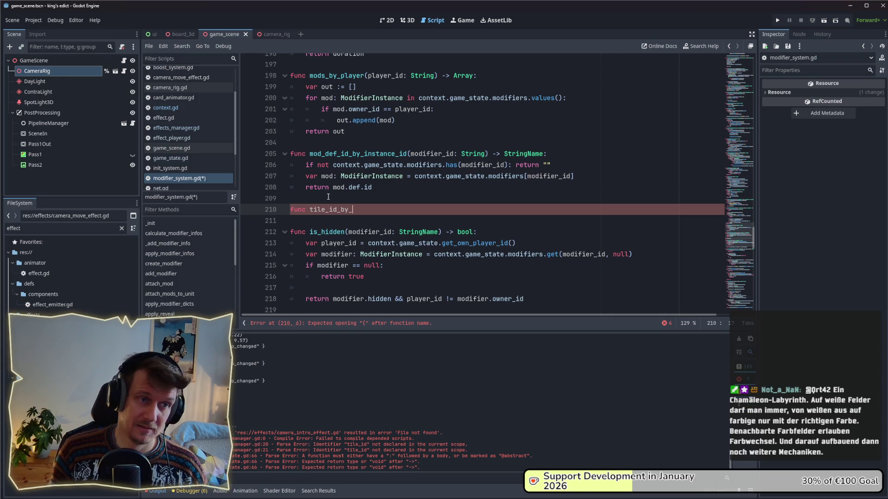
pyautogui.write('player_')
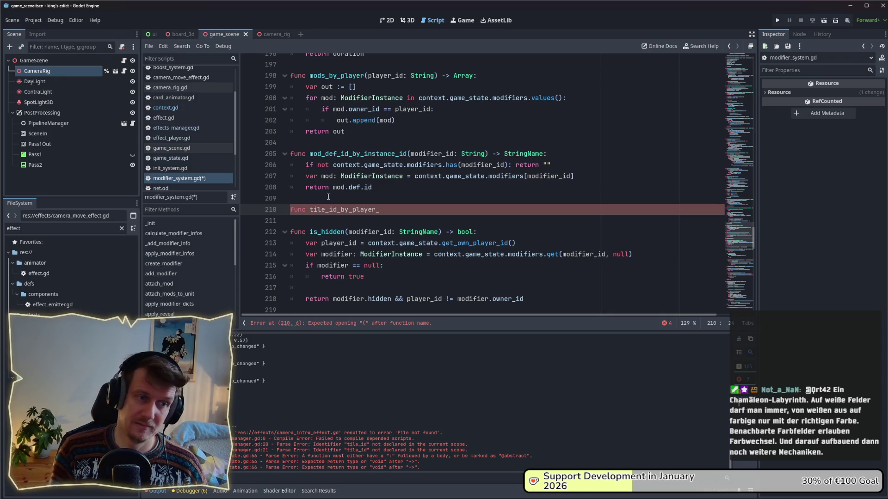
pyautogui.write('and_mo')
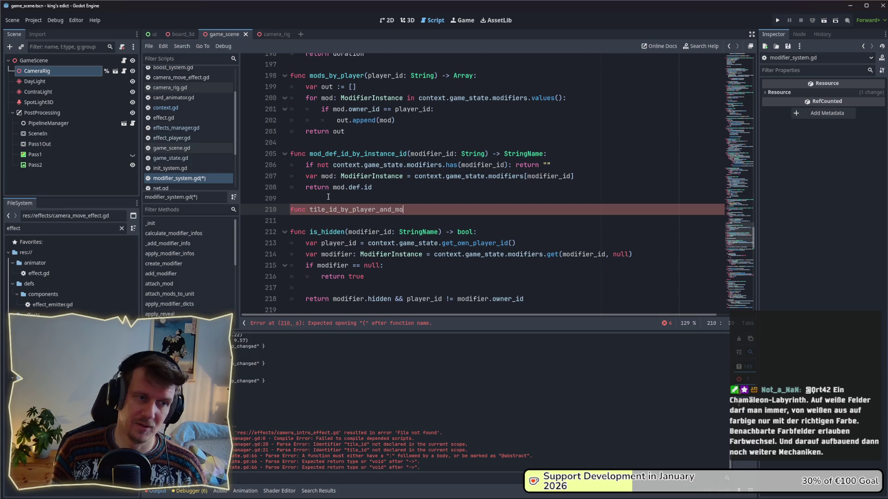
pyautogui.press('BackSpace')
pyautogui.press('BackSpace')
pyautogui.press('BackSpace')
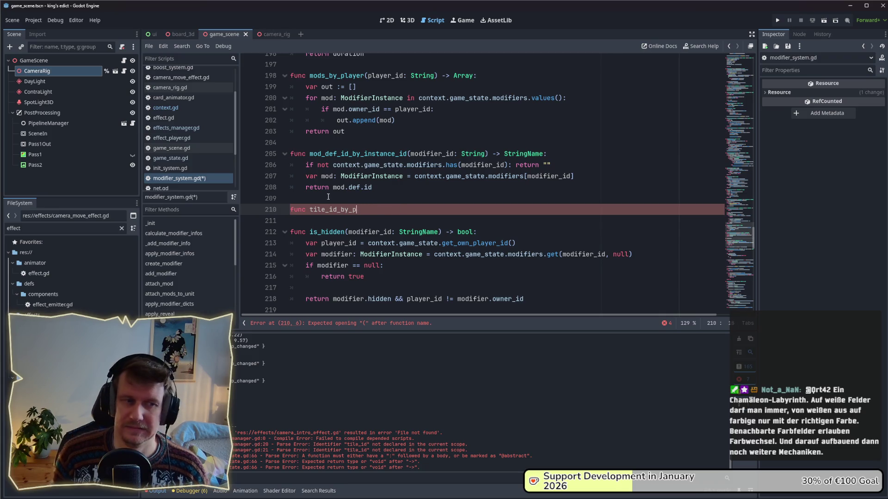
pyautogui.hotkey('ctrl', 'BackSpace')
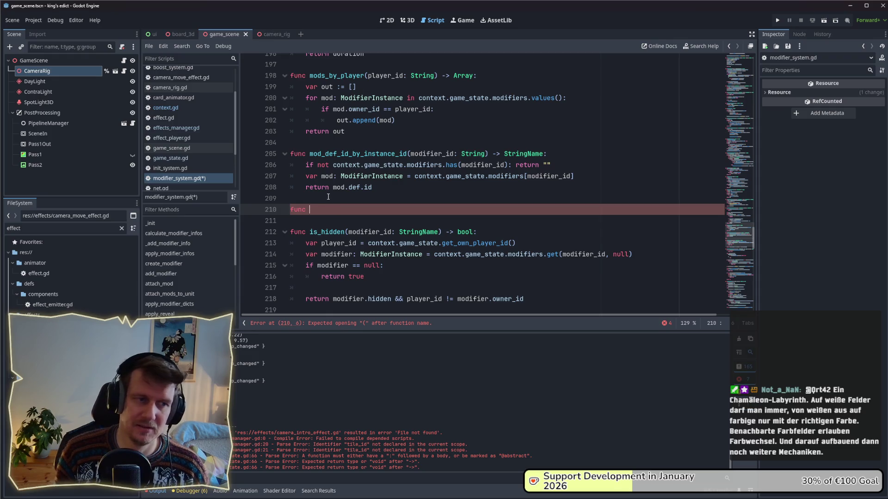
pyautogui.write('get_tile_ids')
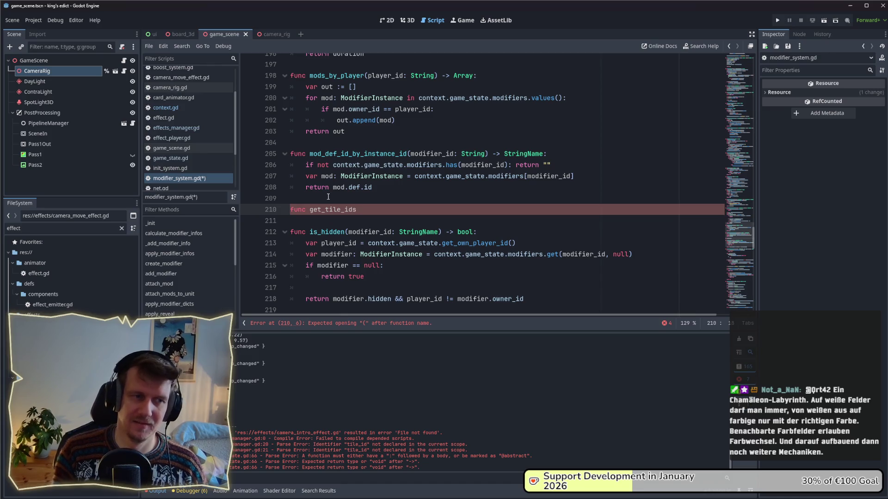
pyautogui.write('(player')
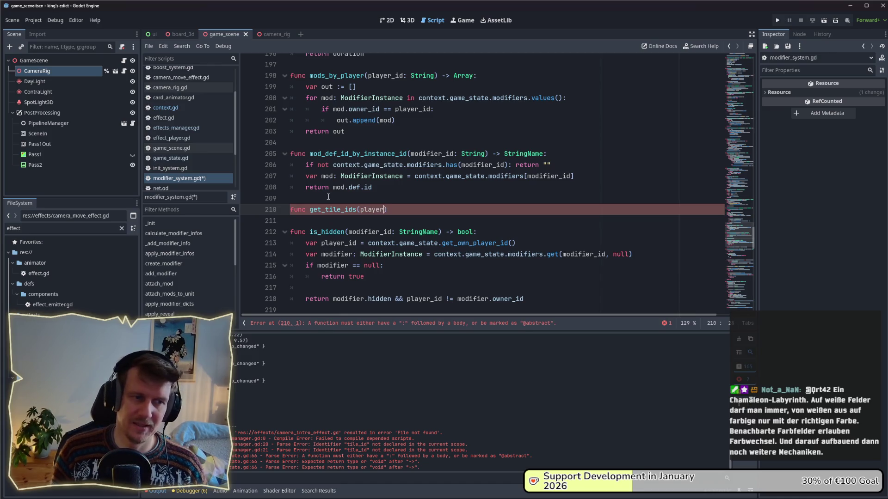
pyautogui.write('_id:')
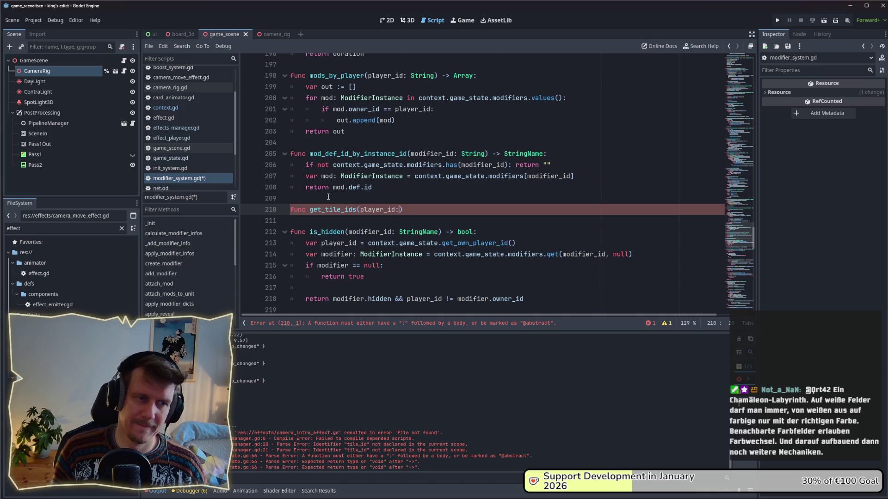
pyautogui.write(' StringName')
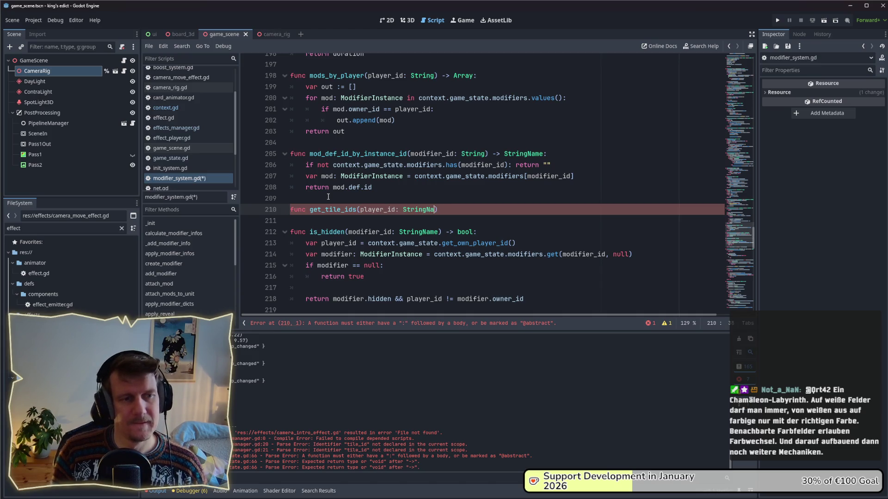
# Add a mod_def_id: StringName parameter, an -> Array return type and a return [] stub, then save.
pyautogui.press('BackSpace')
pyautogui.write(', ')
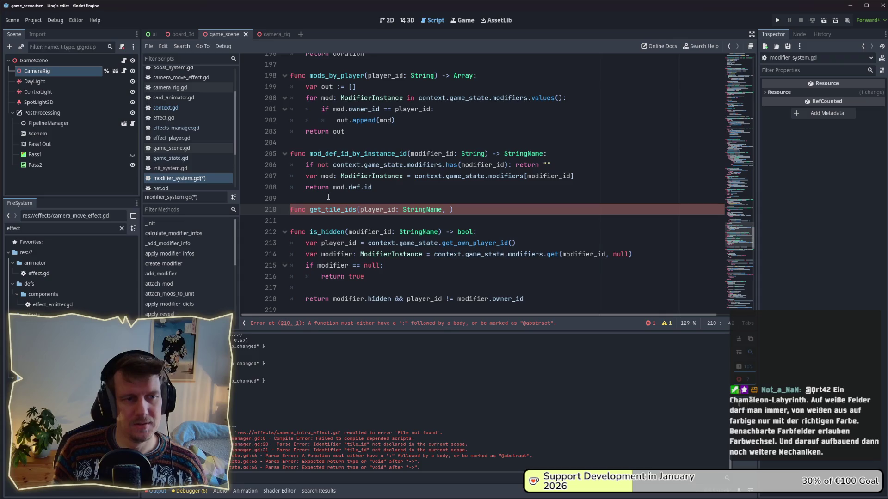
pyautogui.write('mod_i')
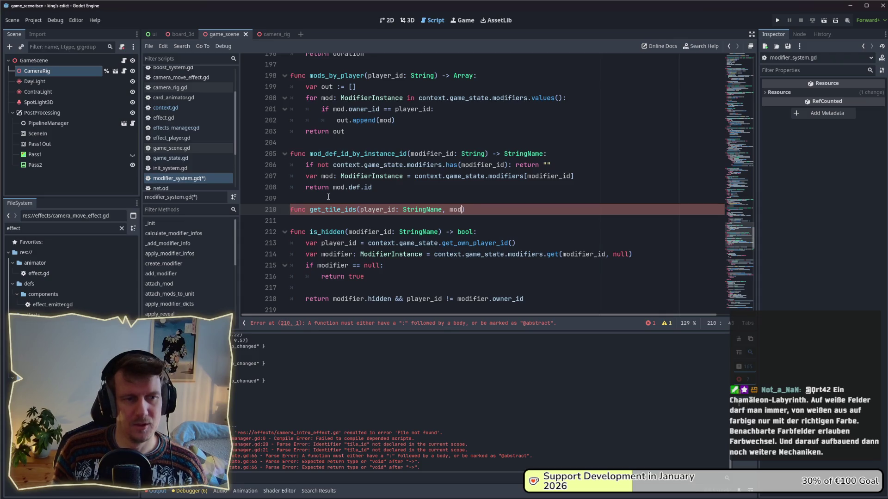
pyautogui.write('d')
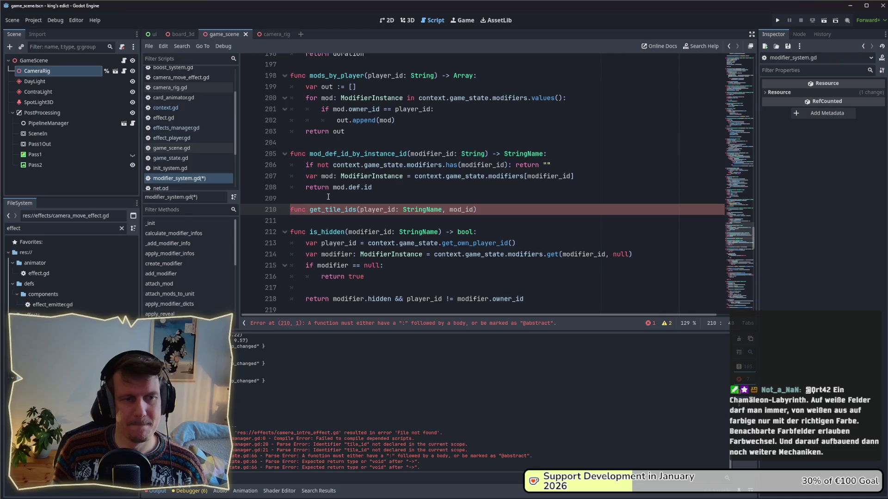
pyautogui.hotkey('ctrl', 'BackSpace')
pyautogui.write('def')
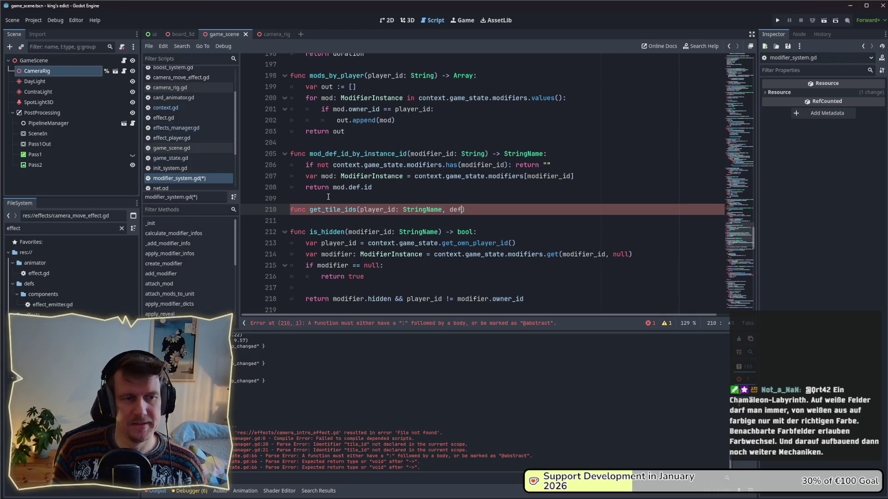
pyautogui.hotkey('ctrl', 'BackSpace')
pyautogui.write('mod_')
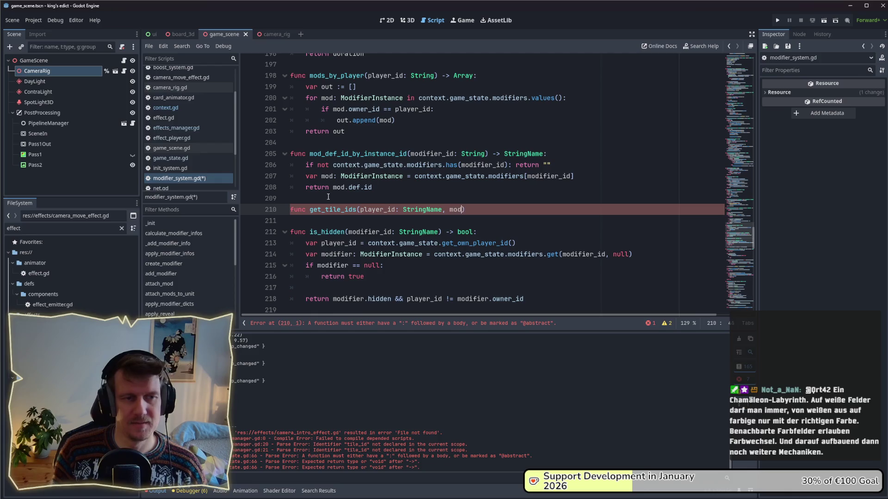
pyautogui.write('def_id')
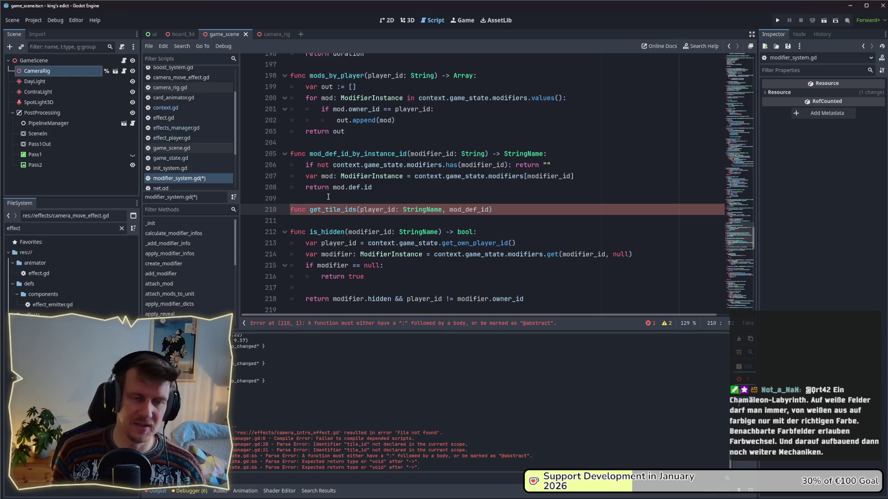
pyautogui.write(': Stirng')
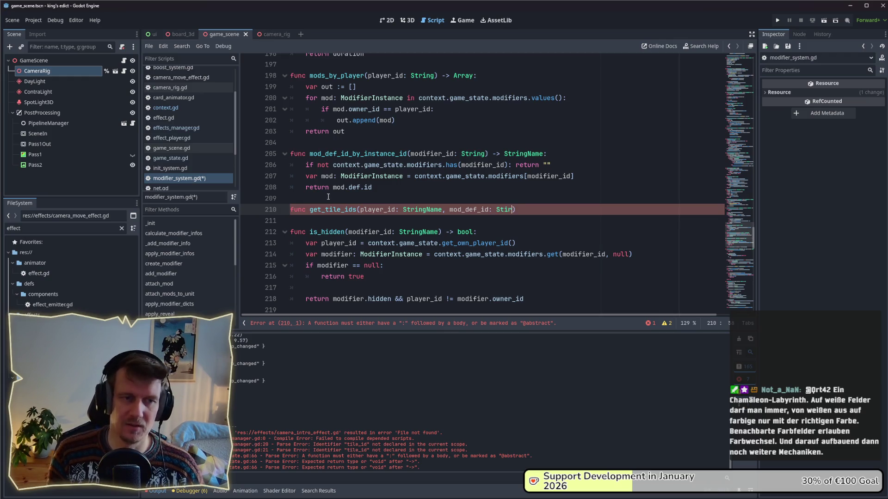
pyautogui.press('BackSpace')
pyautogui.press('BackSpace')
pyautogui.press('BackSpace')
pyautogui.press('BackSpace')
pyautogui.write('tin')
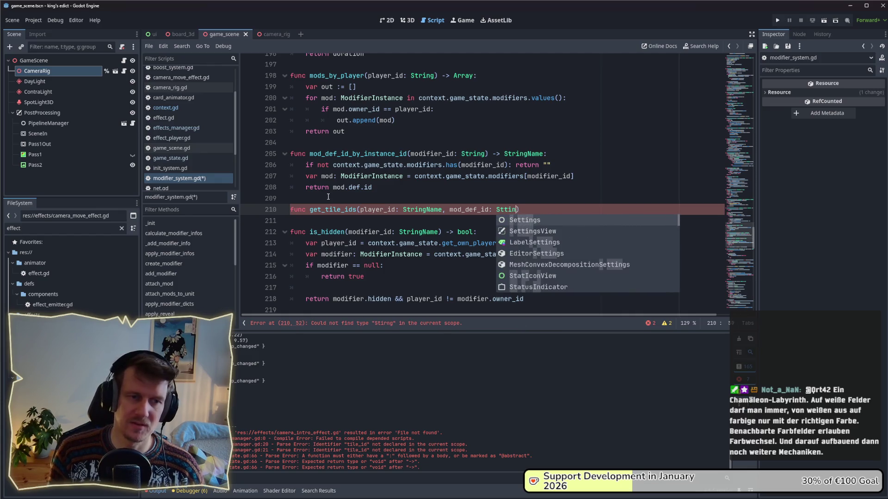
pyautogui.write('ri')
pyautogui.write('ngName) -')
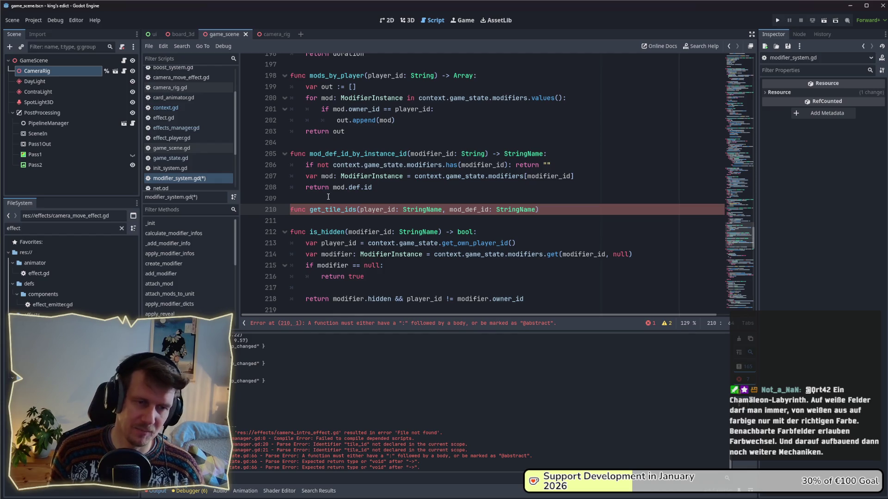
pyautogui.write('> Array')
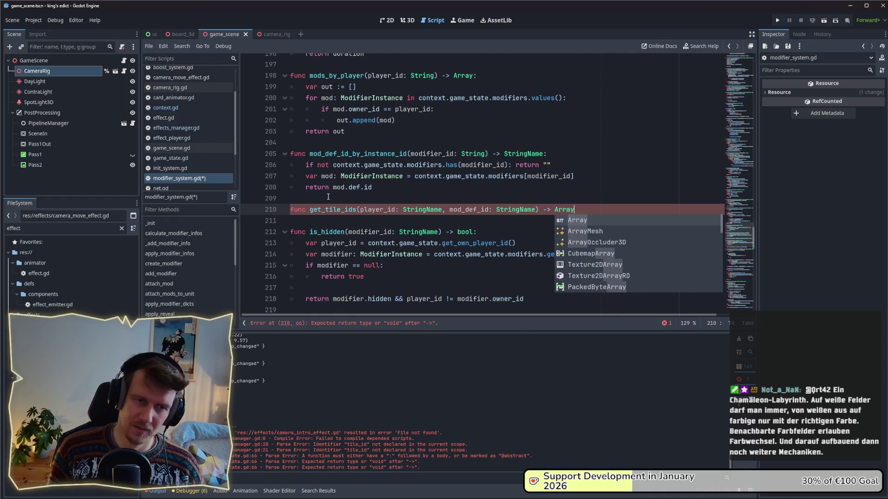
pyautogui.write(':')
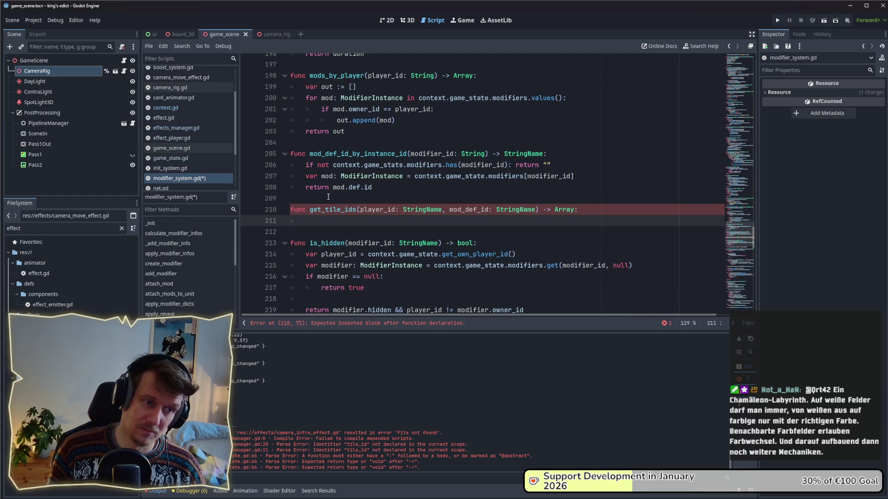
pyautogui.press('Return')
pyautogui.write('return [')
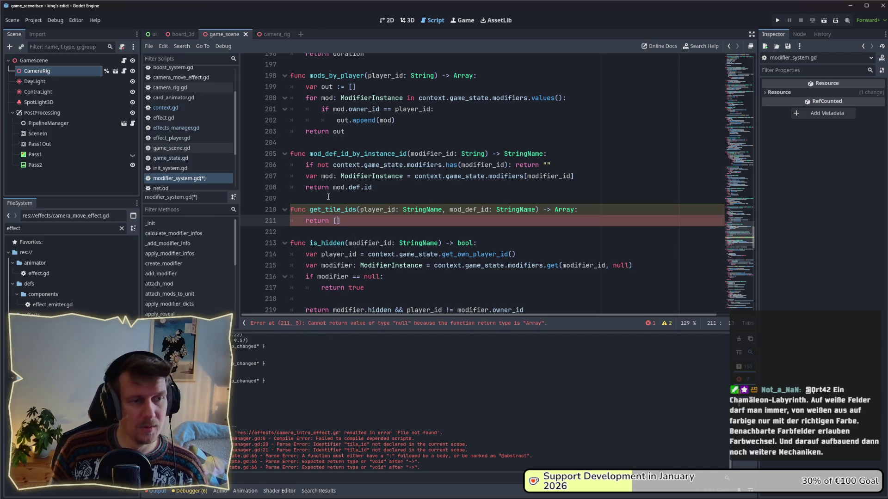
pyautogui.hotkey('ctrl', 's')
pyautogui.press('Left')
pyautogui.press('Left')
pyautogui.press('Left')
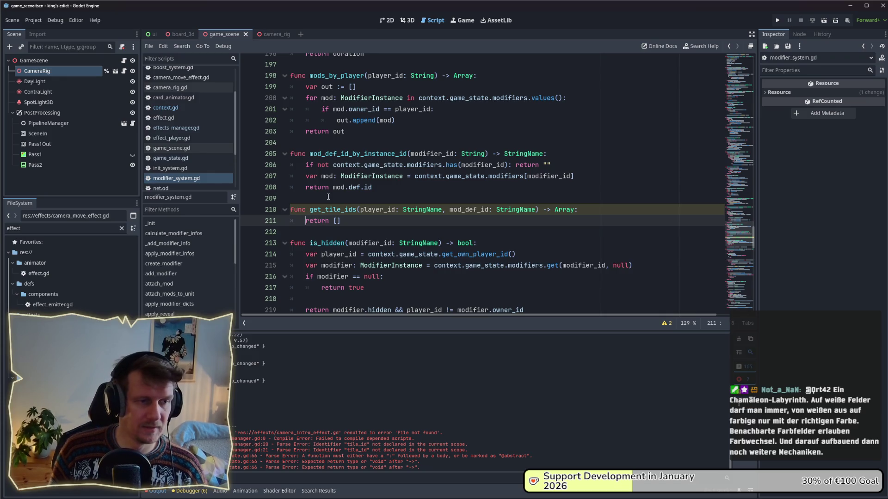
pyautogui.press('Return')
pyautogui.press('Return')
# Add var mods = mods_by_player(player_id) and a for mod in mods: loop.
pyautogui.press('Up')
pyautogui.press('Up')
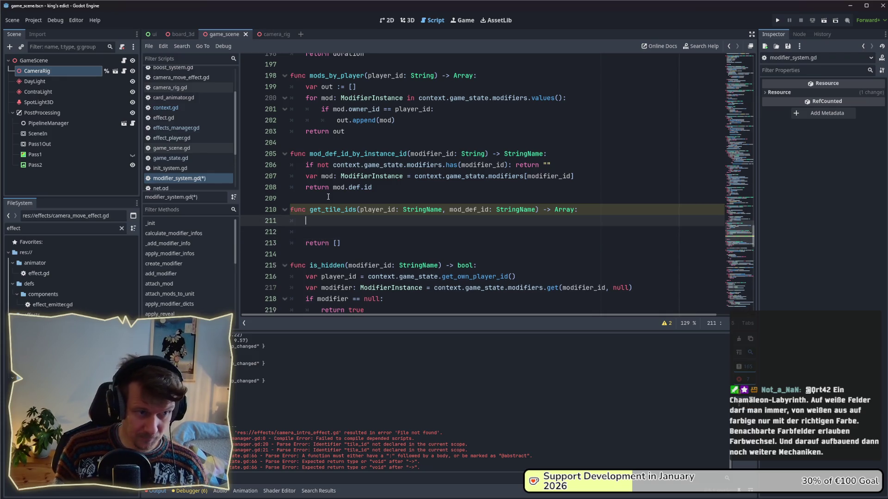
pyautogui.write('var mods = mo')
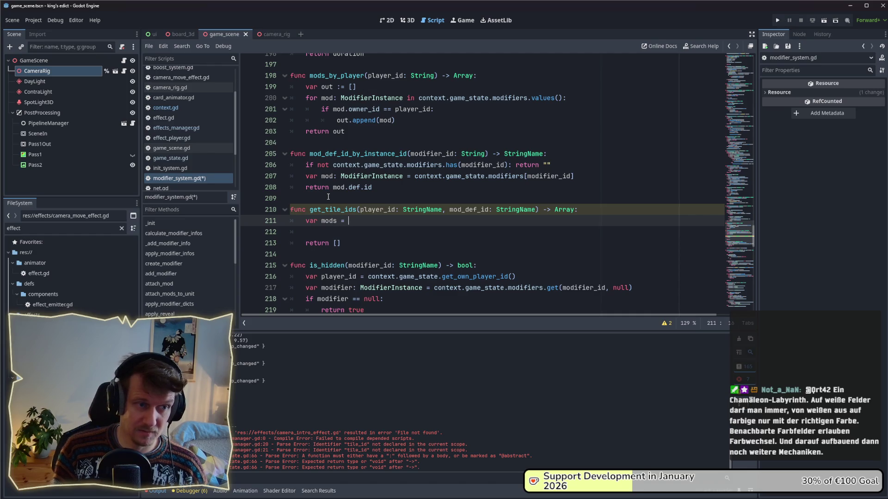
pyautogui.write('d')
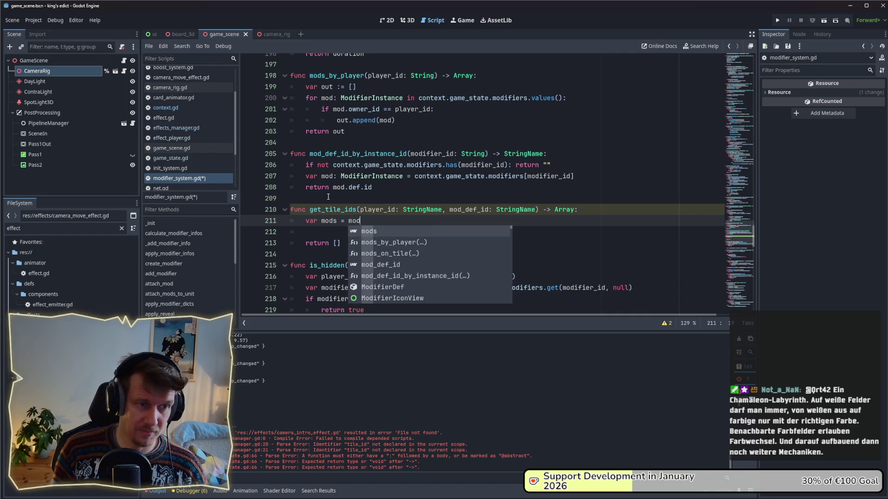
pyautogui.press('Down')
pyautogui.press('Return')
pyautogui.write('player_id')
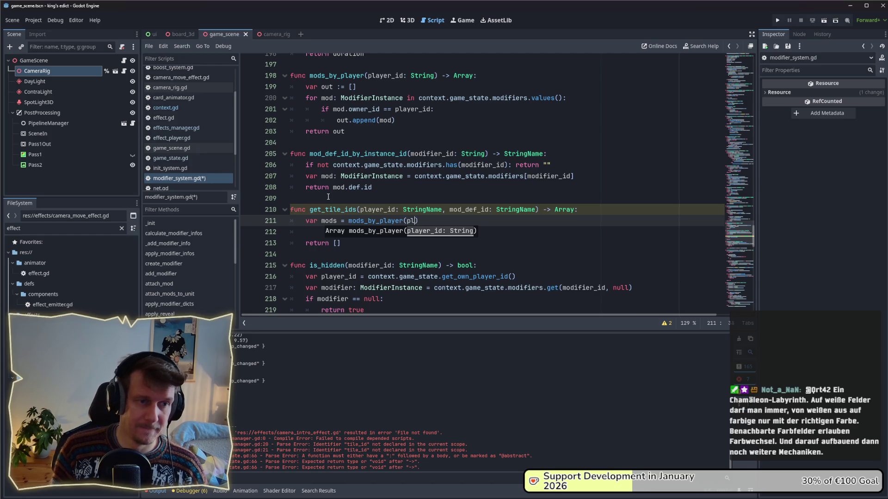
pyautogui.press('End')
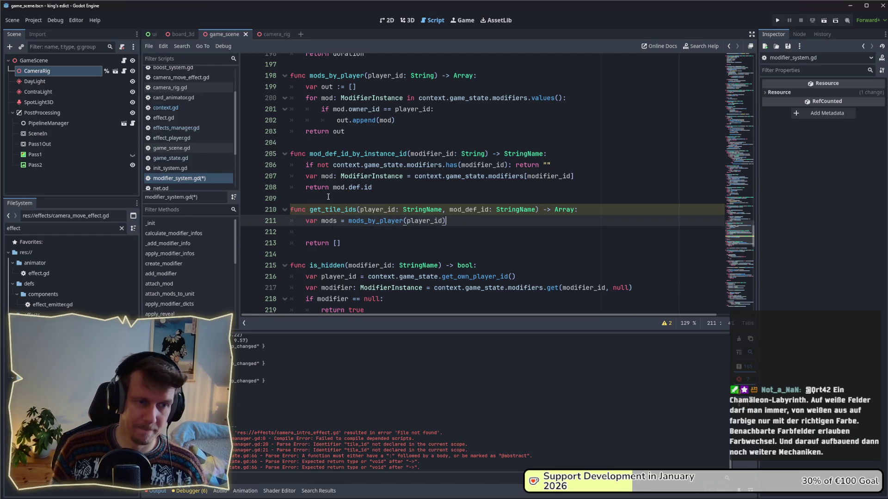
pyautogui.press('Return')
pyautogui.write('for m')
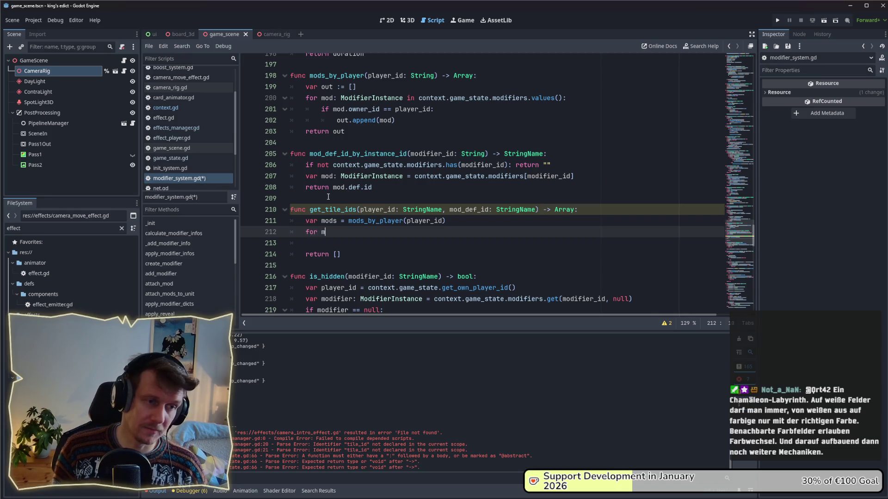
pyautogui.write('od in mods:')
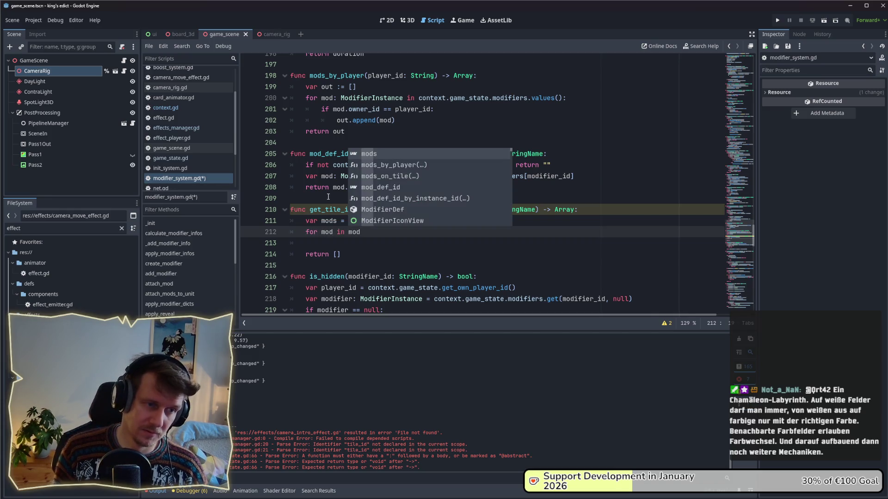
pyautogui.press('Return')
# Type the loop variable as ModifierInstance and save the script.
pyautogui.write('mod')
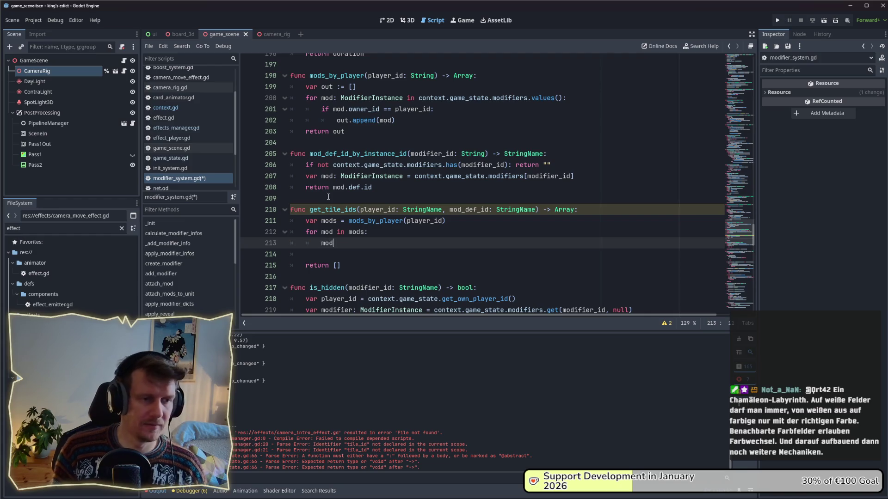
pyautogui.press('Escape')
pyautogui.press('Up')
pyautogui.press('Up')
pyautogui.press('Right')
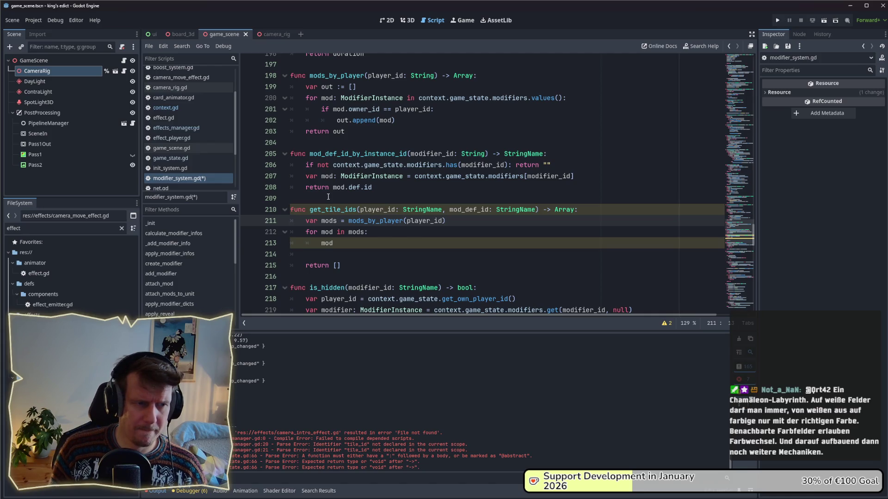
pyautogui.press('Down')
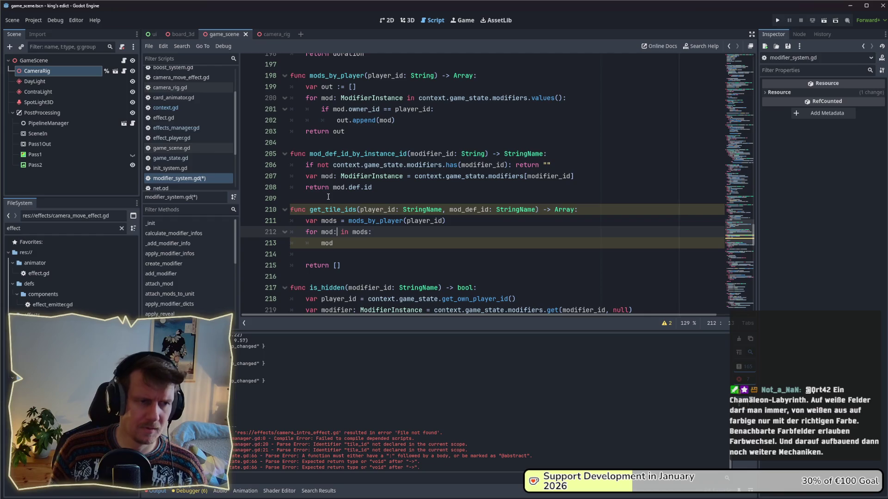
pyautogui.write('ModI')
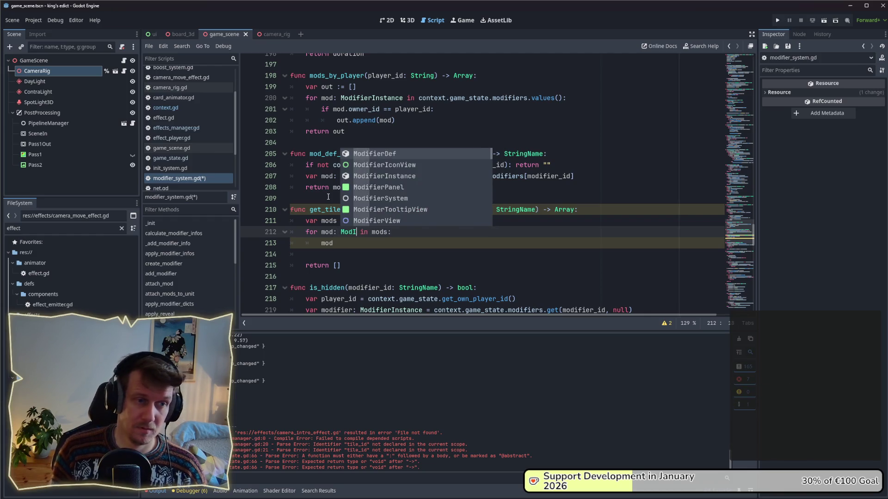
pyautogui.press('Return')
pyautogui.hotkey('ctrl', 'BackSpace')
pyautogui.write('M')
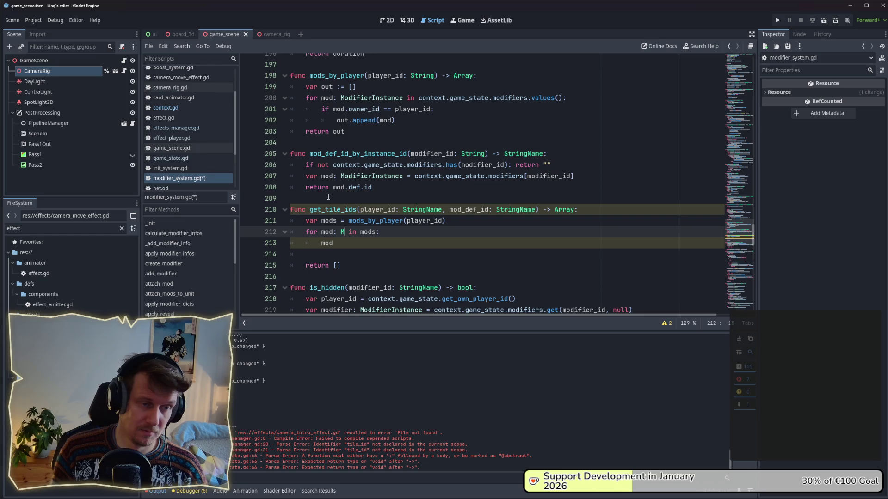
pyautogui.write('odI')
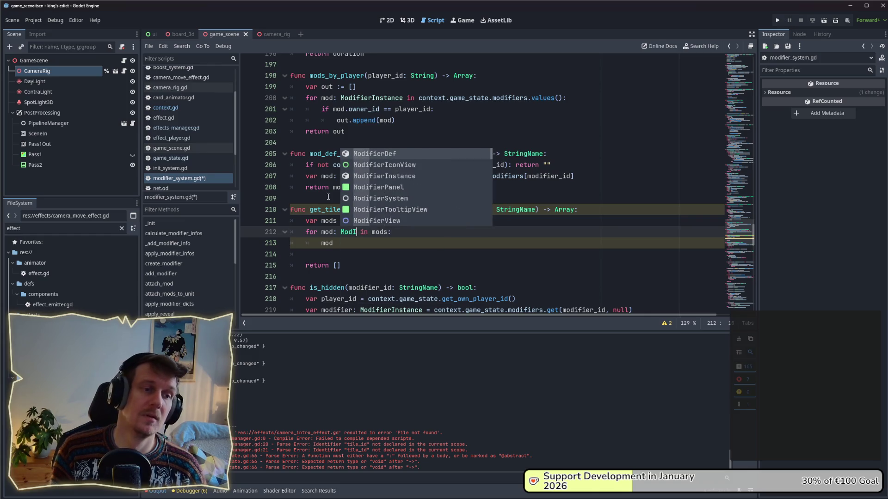
pyautogui.press('BackSpace')
pyautogui.write('ifier')
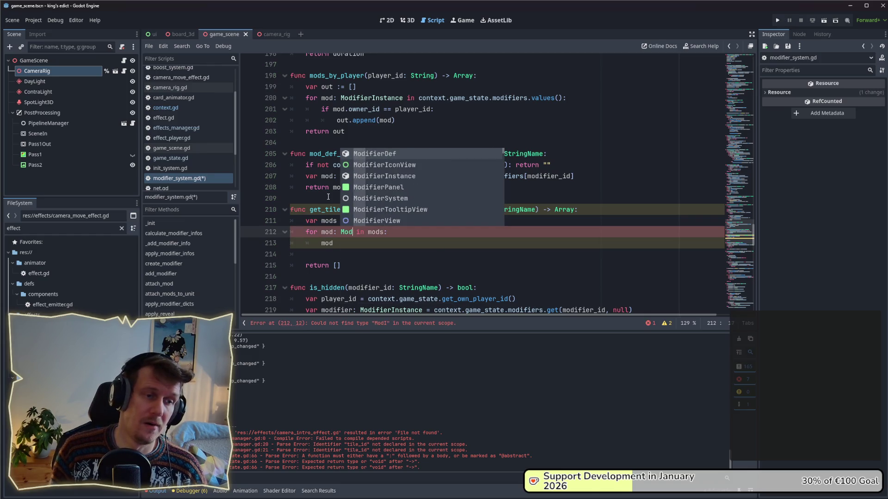
pyautogui.write('Ins')
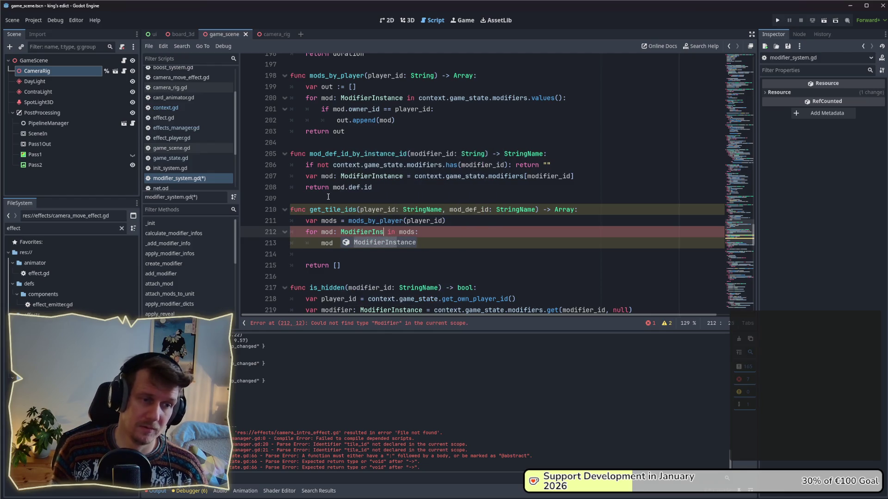
pyautogui.press('Return')
pyautogui.hotkey('ctrl', 's')
# Inside the loop, append mod.tile_id to out when mod.def.id == mod_def_id.
pyautogui.press('Down')
pyautogui.press('BackSpace')
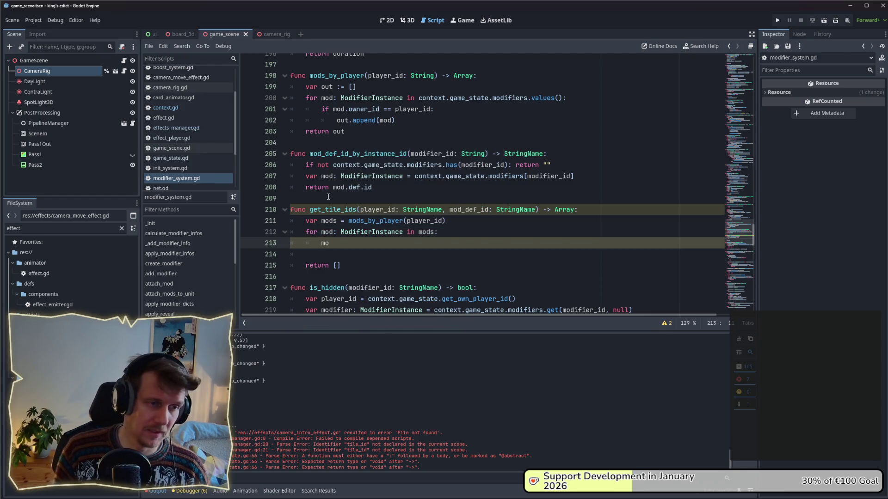
pyautogui.press('BackSpace')
pyautogui.press('BackSpace')
pyautogui.write('mod.')
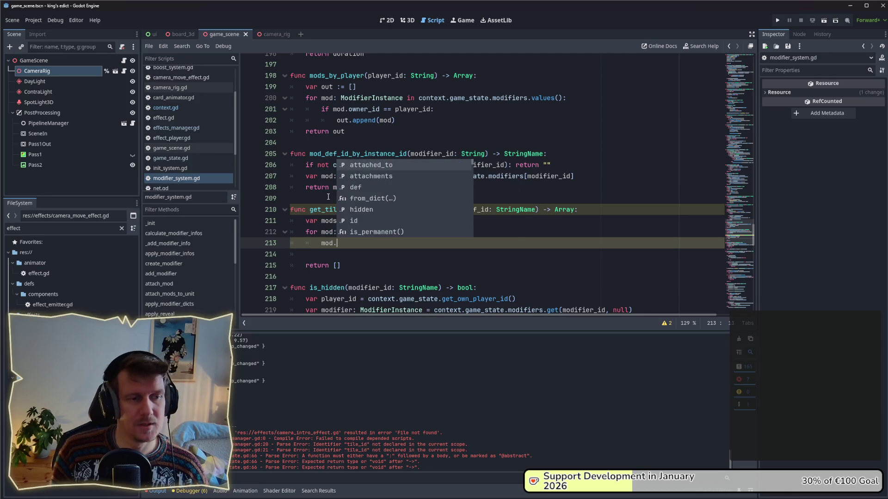
pyautogui.write('def')
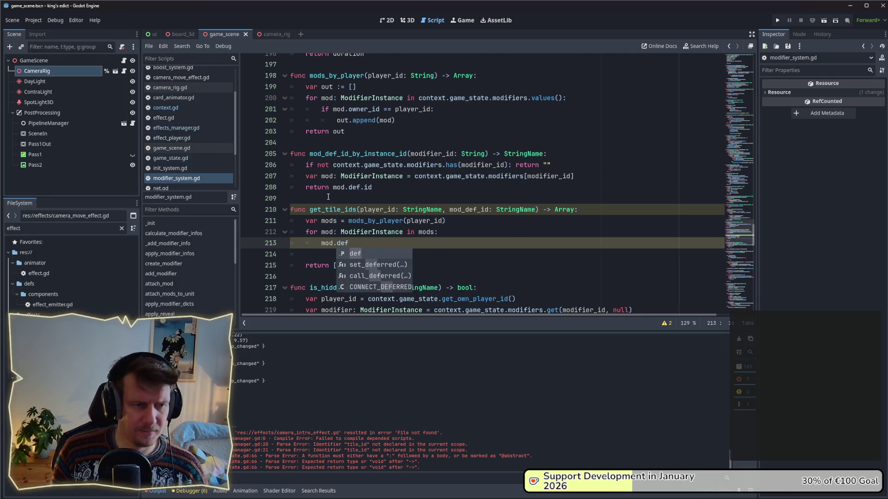
pyautogui.write('.id')
pyautogui.press('Escape')
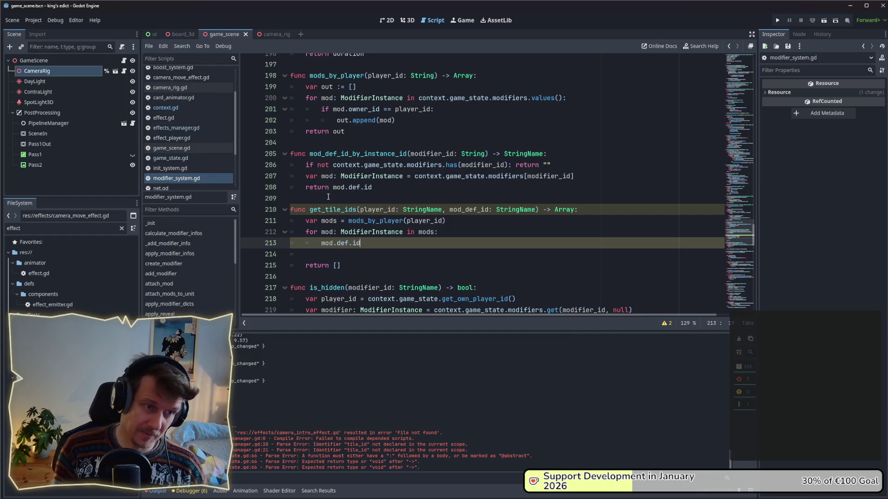
pyautogui.write(' == ')
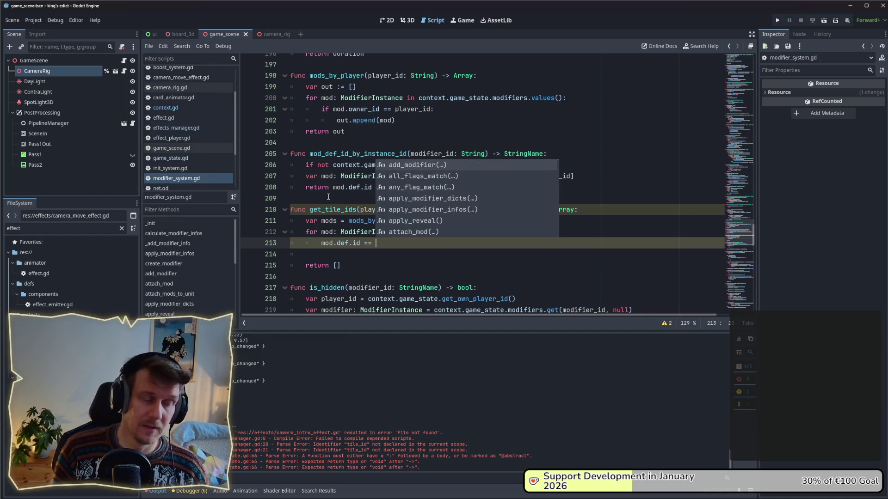
pyautogui.write('mod_de')
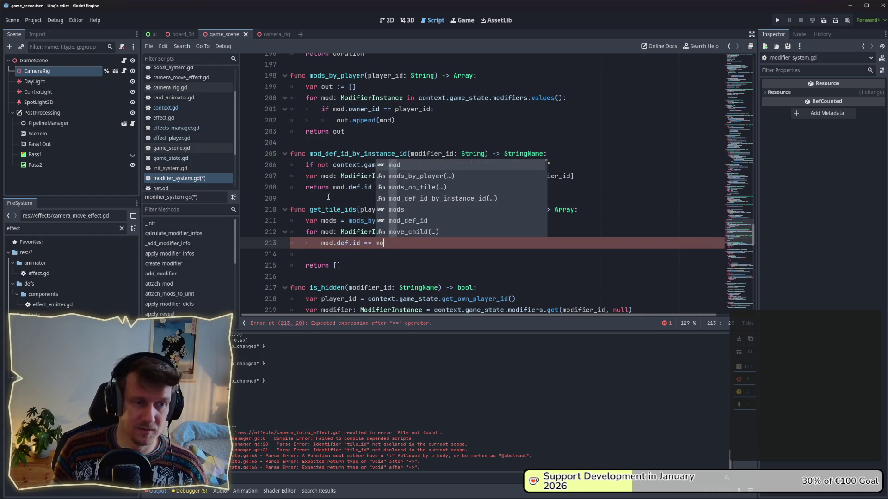
pyautogui.write('f_id')
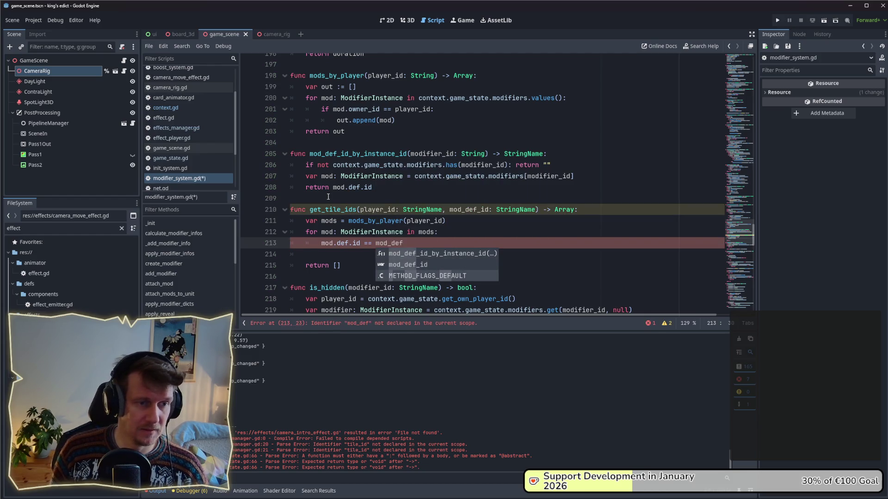
pyautogui.press('Escape')
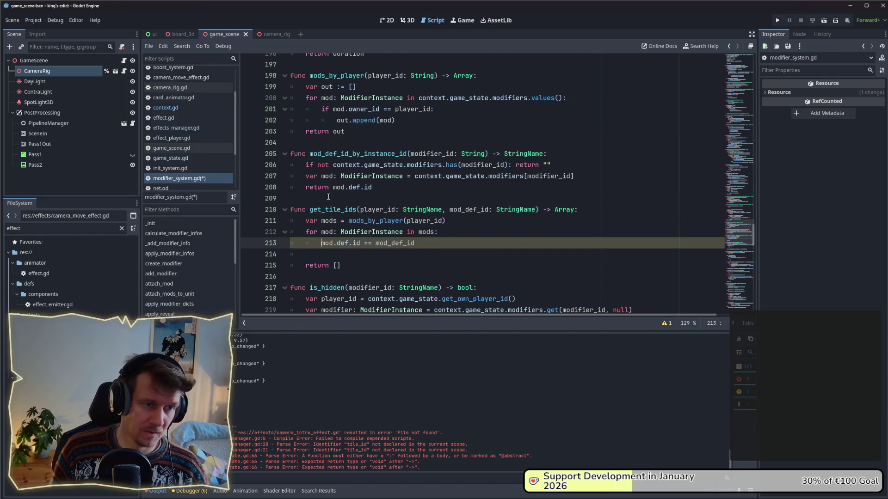
pyautogui.write('if ')
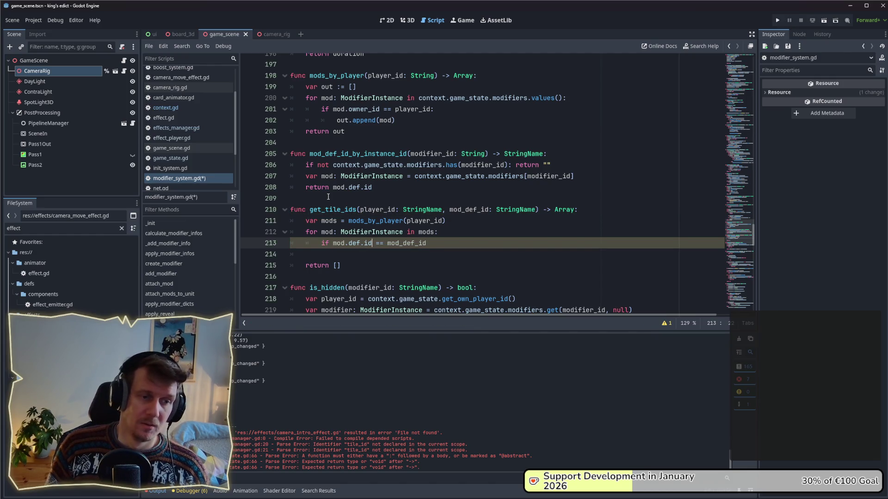
pyautogui.write(':')
pyautogui.press('Return')
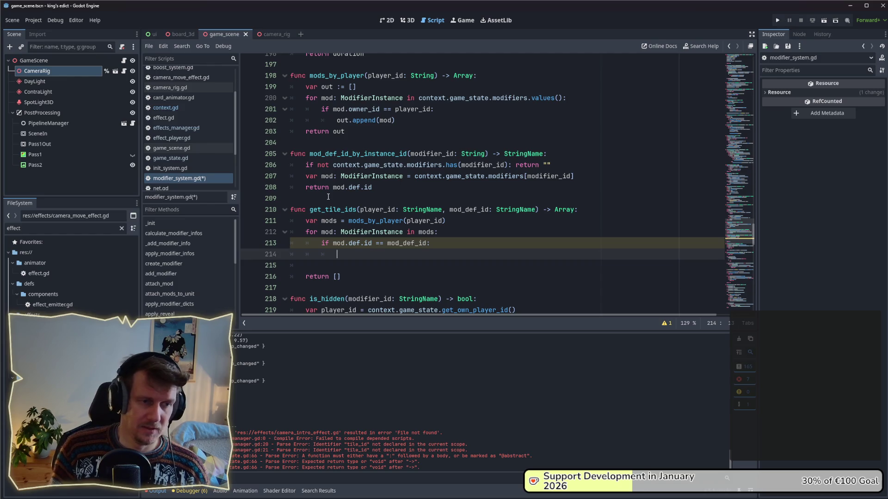
pyautogui.write('out.append)')
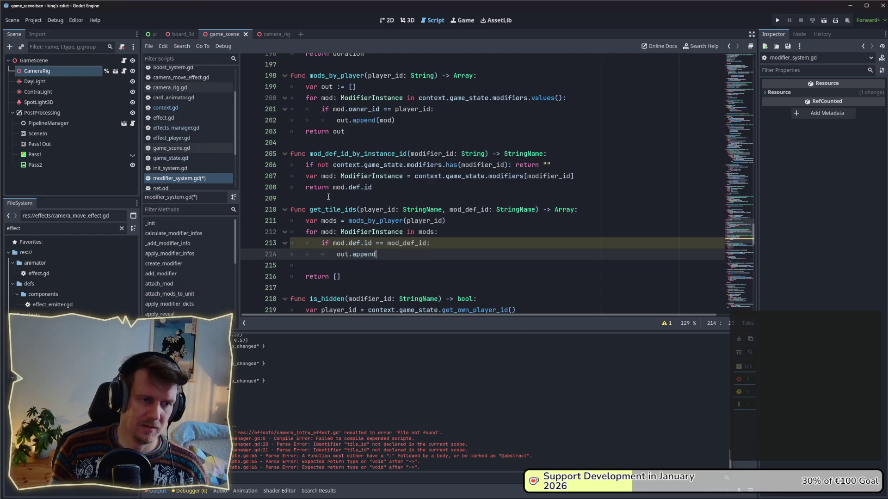
pyautogui.press('BackSpace')
pyautogui.write('(m')
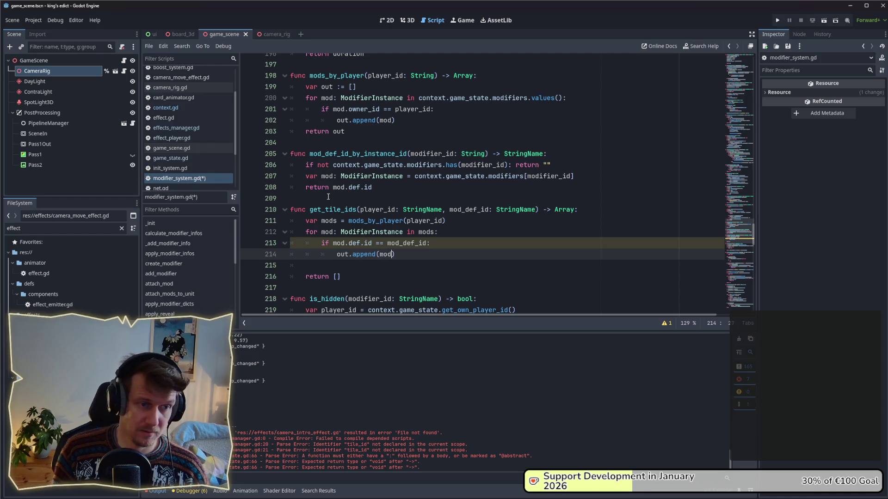
pyautogui.write('od.')
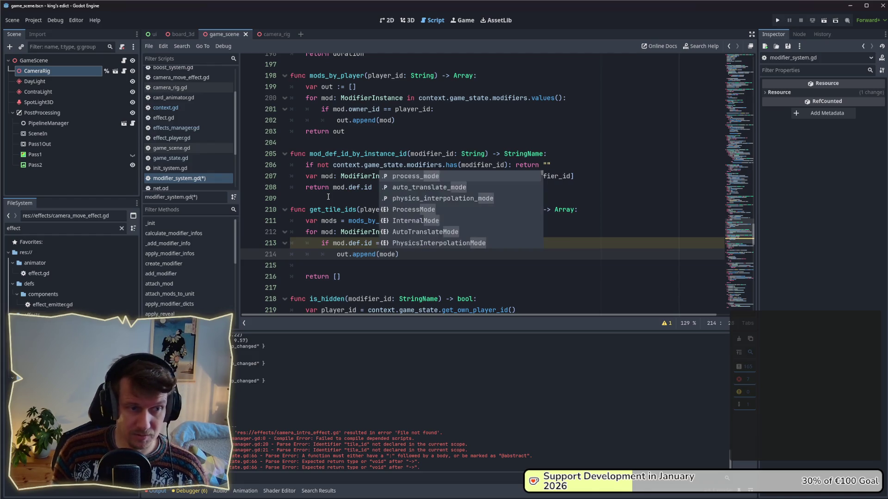
pyautogui.write('tile_id')
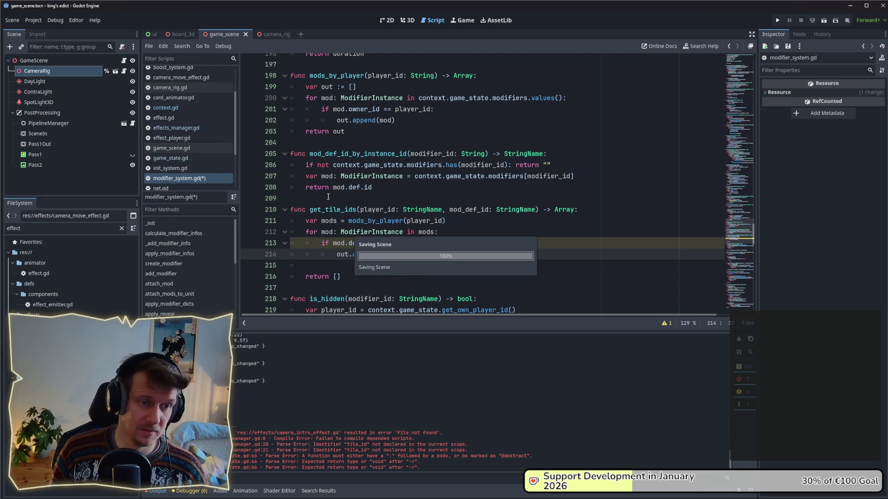
pyautogui.press('Up')
# Return out instead of [], initialise out as an empty list below the mods line.
pyautogui.press('Down')
pyautogui.press('Down')
pyautogui.press('Down')
pyautogui.press('BackSpace')
pyautogui.press('BackSpace')
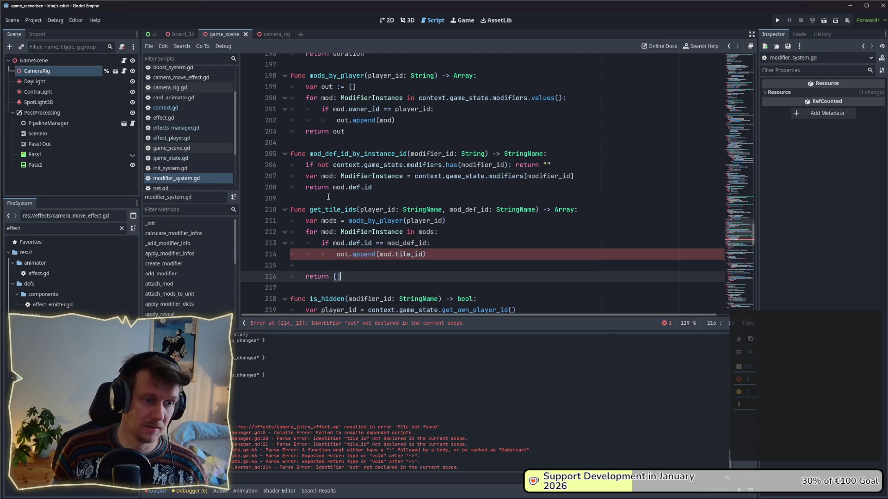
pyautogui.write('out')
pyautogui.press('Up')
pyautogui.press('Up')
pyautogui.press('Up')
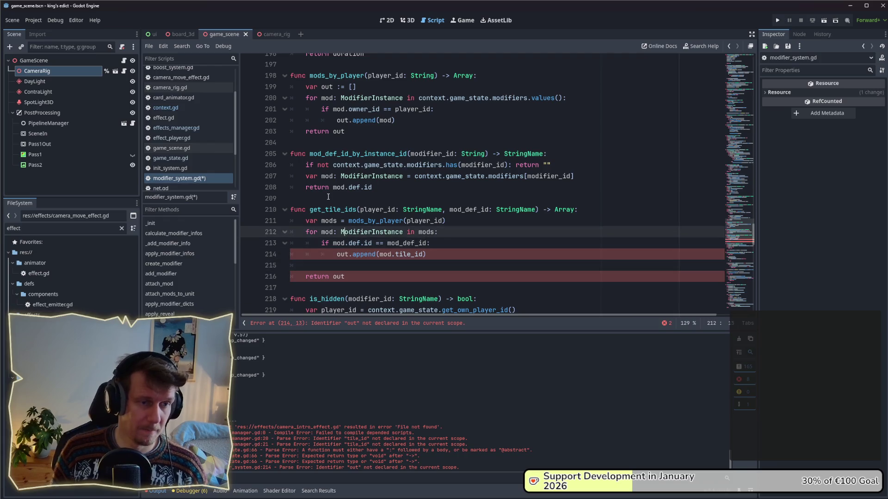
pyautogui.press('End')
pyautogui.press('Return')
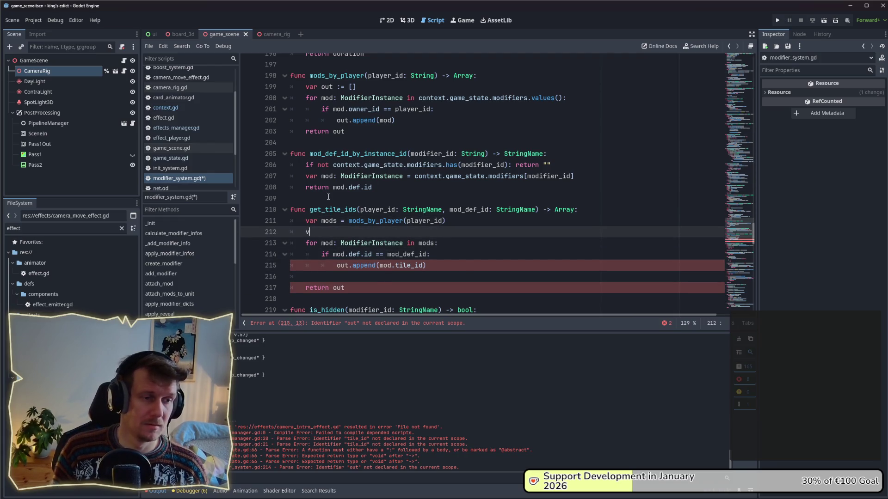
pyautogui.write('[]')
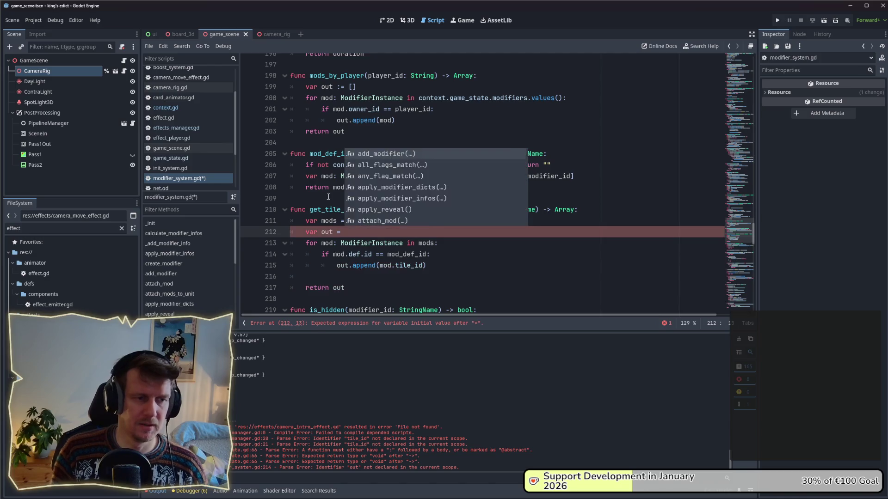
pyautogui.press('Down')
pyautogui.press('Down')
pyautogui.press('Down')
pyautogui.press('Down')
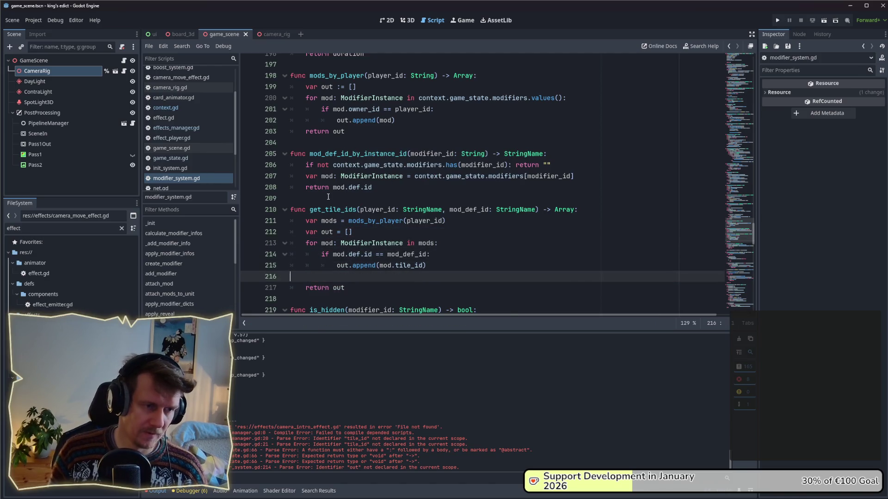
pyautogui.press('BackSpace')
pyautogui.press('BackSpace')
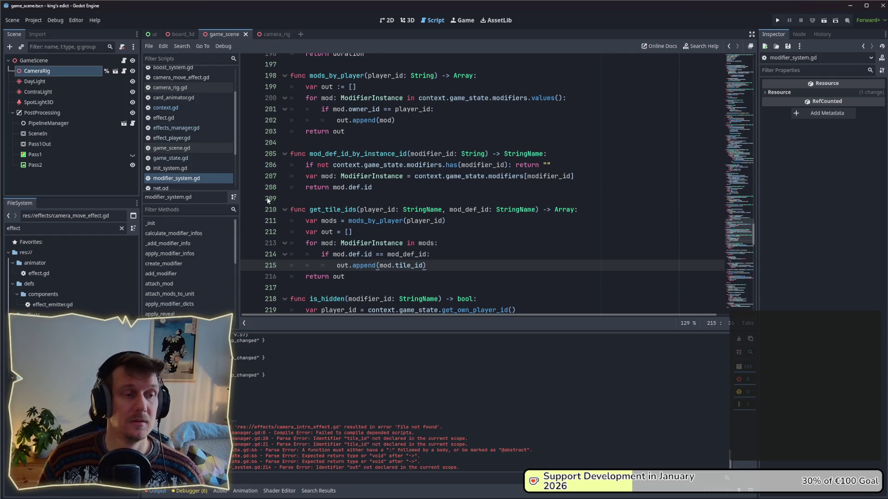
pyautogui.doubleClick(335, 211)
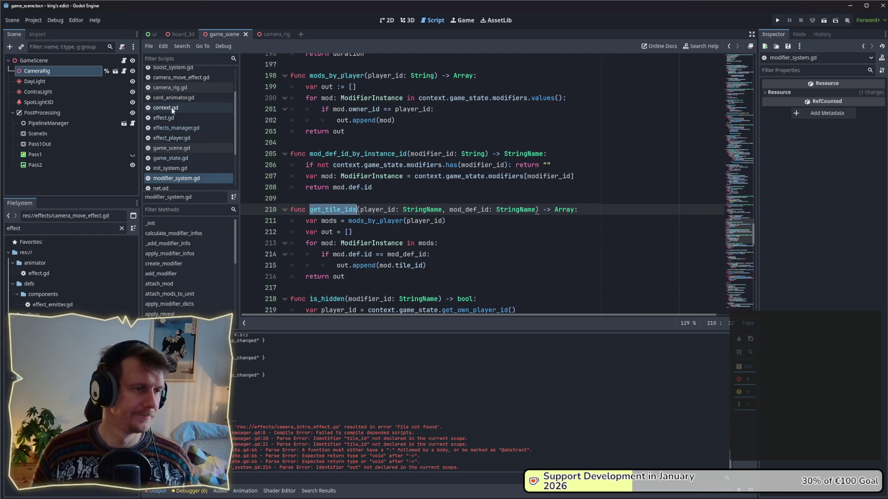
# Switch to effects_manager.gd in the script list.
pyautogui.click(172, 128)
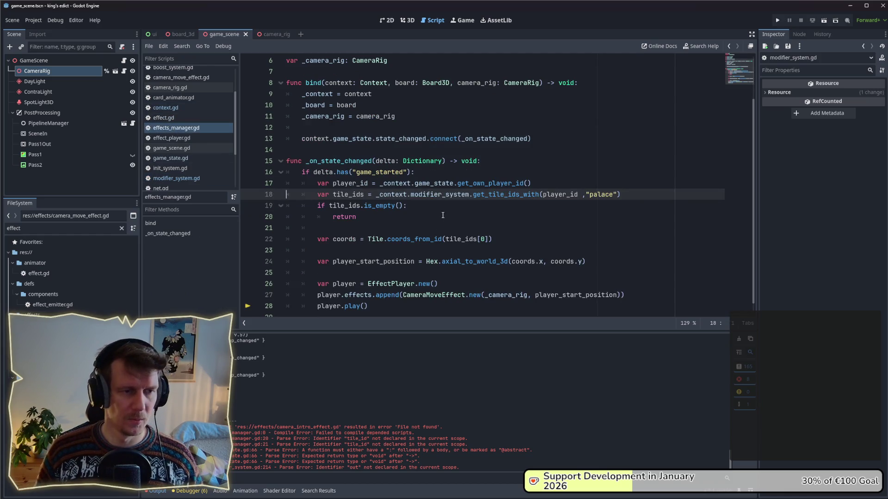
pyautogui.doubleClick(505, 194)
pyautogui.write('get_tile_ids')
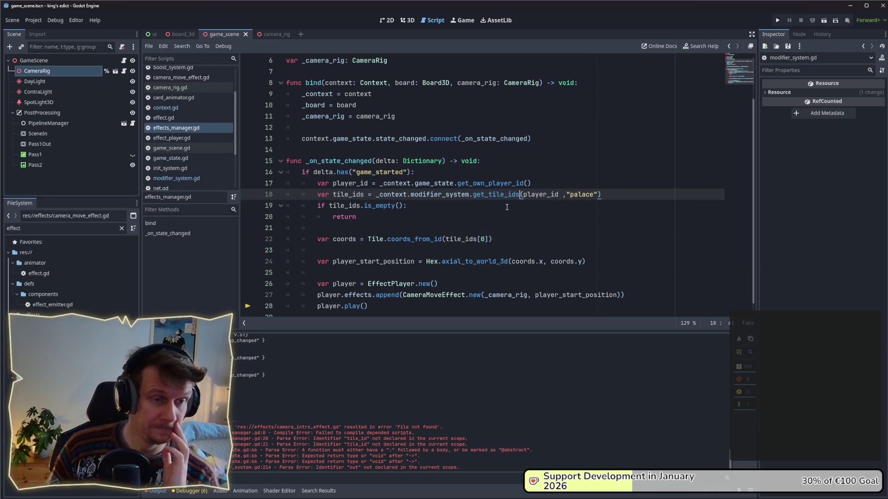
pyautogui.click(501, 206)
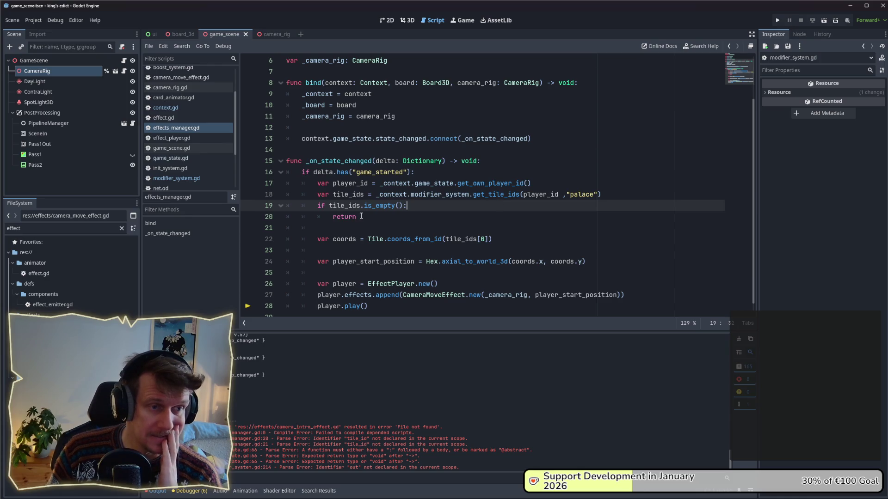
pyautogui.click(564, 185)
pyautogui.press('Return')
pyautogui.write('if p')
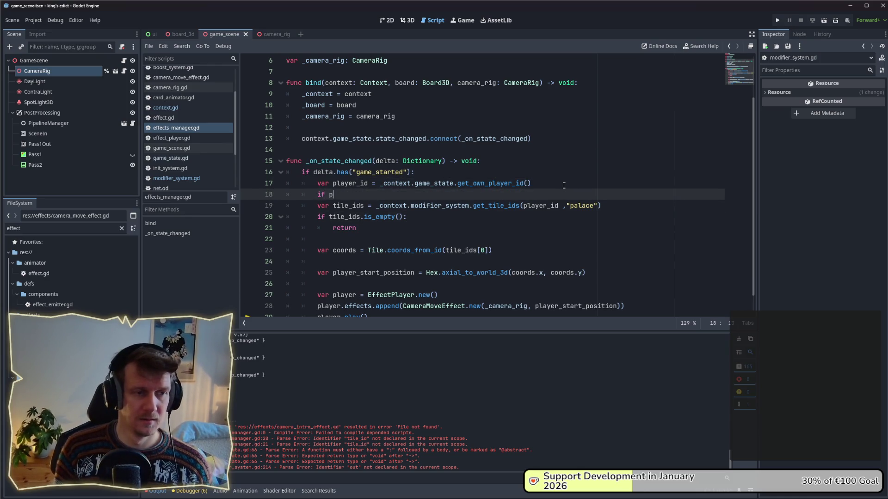
pyautogui.write('laye')
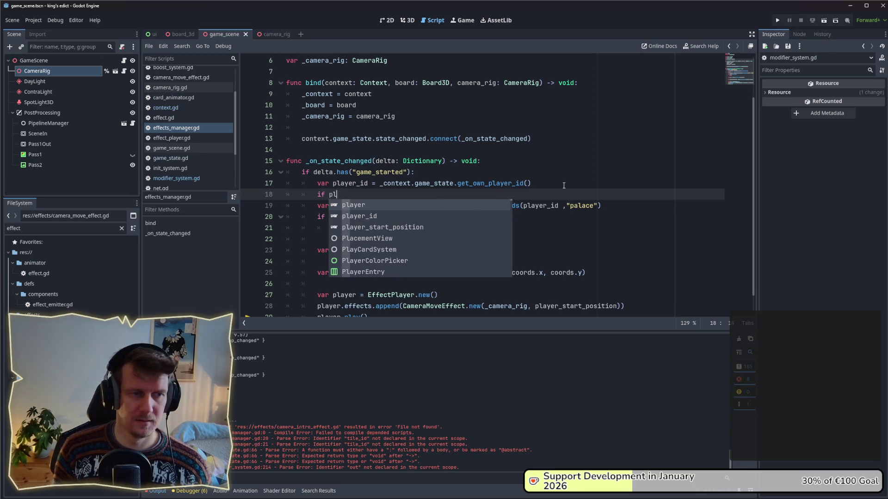
pyautogui.write('r_id ')
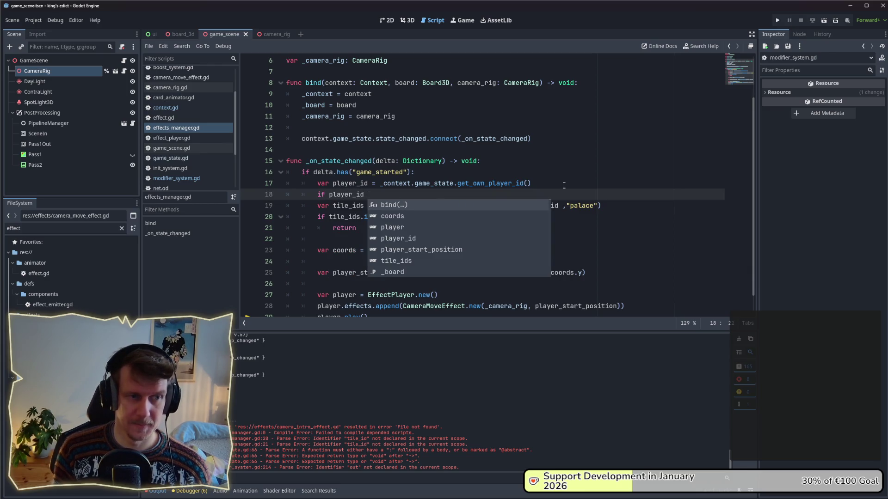
pyautogui.write('== !')
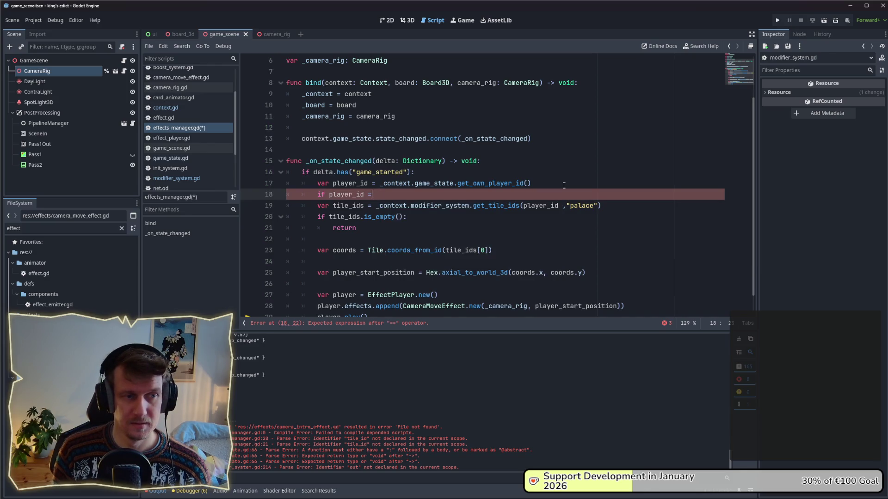
pyautogui.press('BackSpace')
pyautogui.write('.is_em')
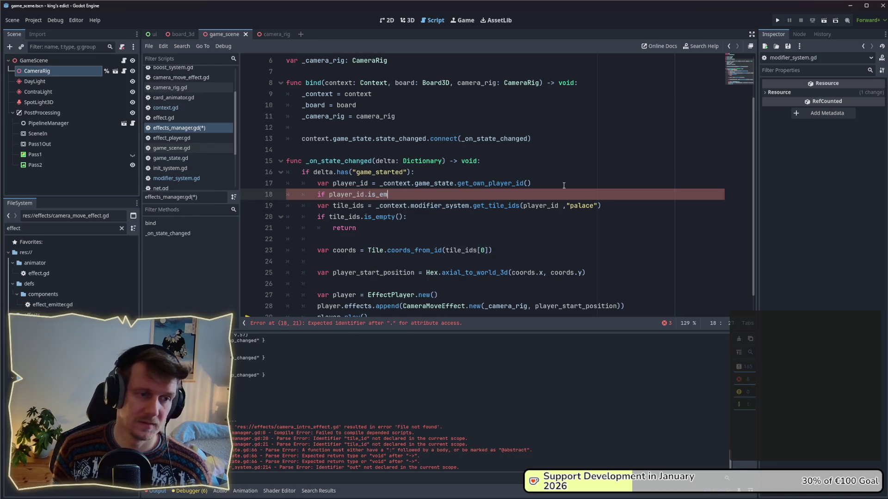
pyautogui.write('pty')
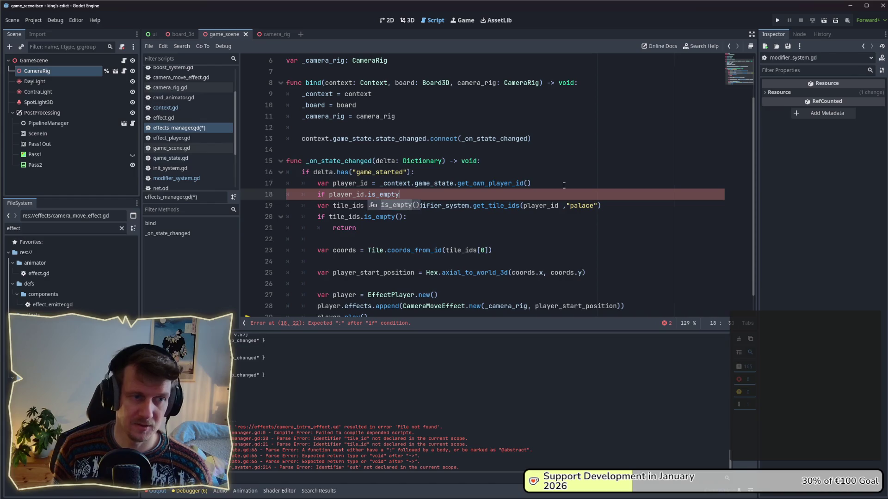
pyautogui.press('Return')
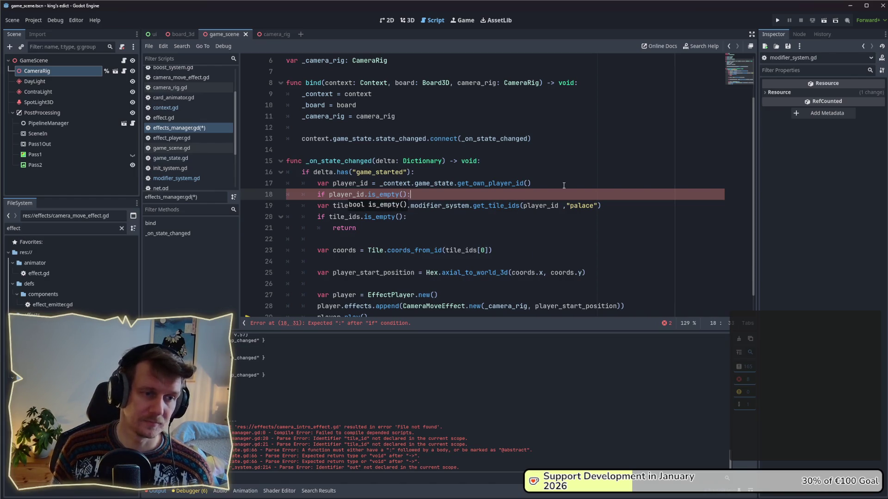
pyautogui.press('Return')
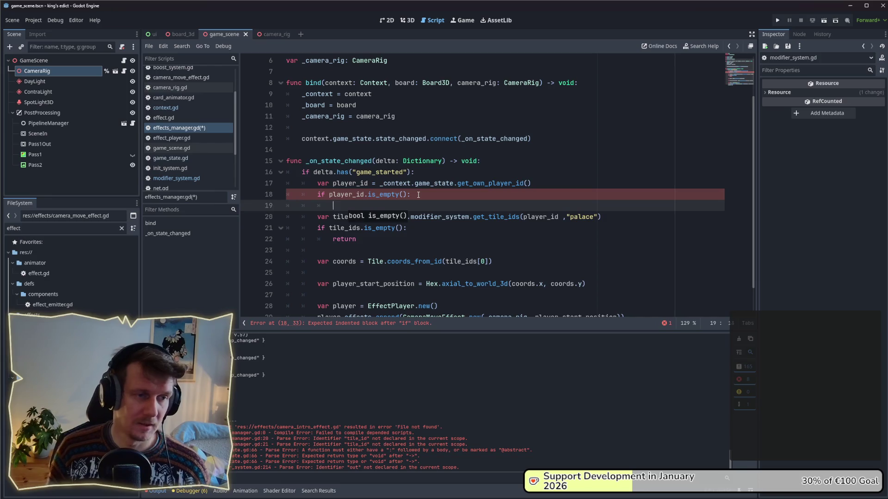
pyautogui.write('return')
pyautogui.press('Return')
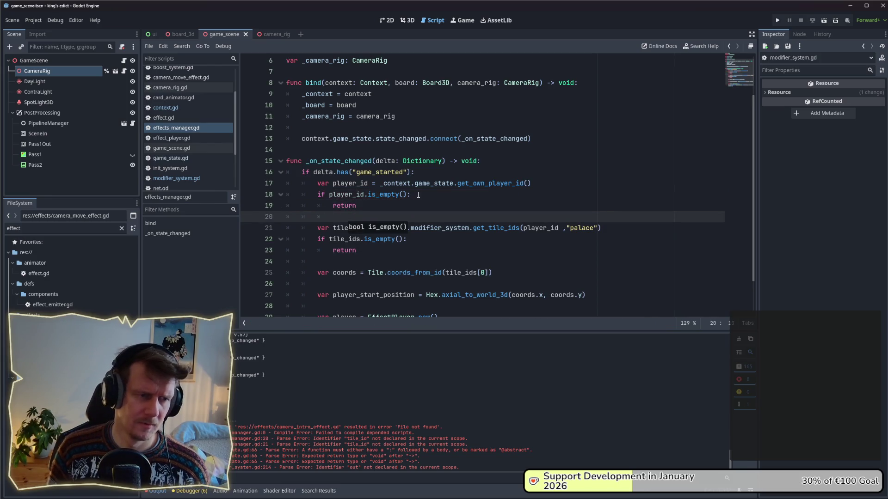
pyautogui.moveTo(356, 206); pyautogui.dragTo(286, 183)
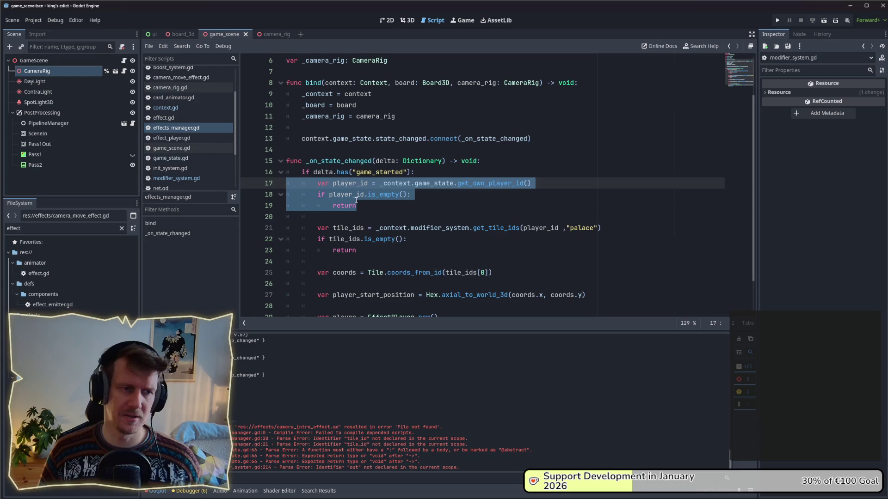
pyautogui.click(382, 206)
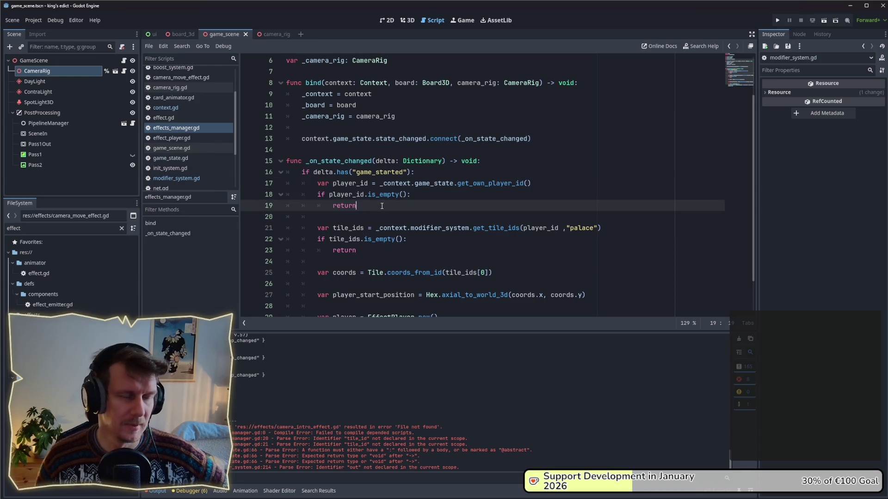
pyautogui.scroll(-1, 382, 206)
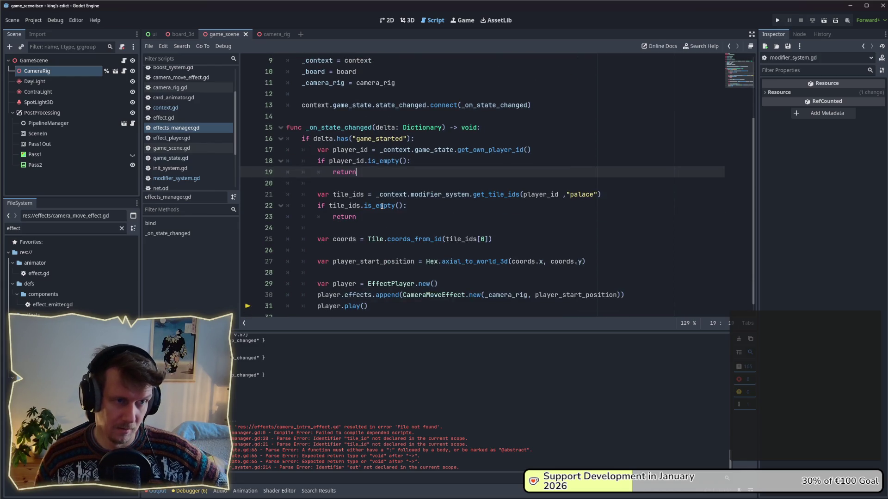
pyautogui.keyDown('ctrl'); pyautogui.click(490, 152); pyautogui.keyUp('ctrl')
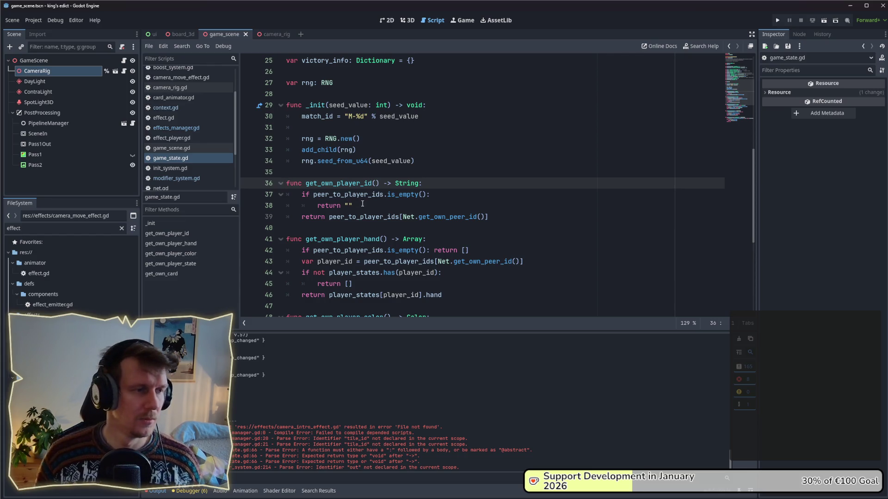
# Follow CameraMoveEffect from effects_manager.gd to the focus_position definition in camera_rig.gd.
pyautogui.hotkey('alt', 'Left')
pyautogui.click(435, 173)
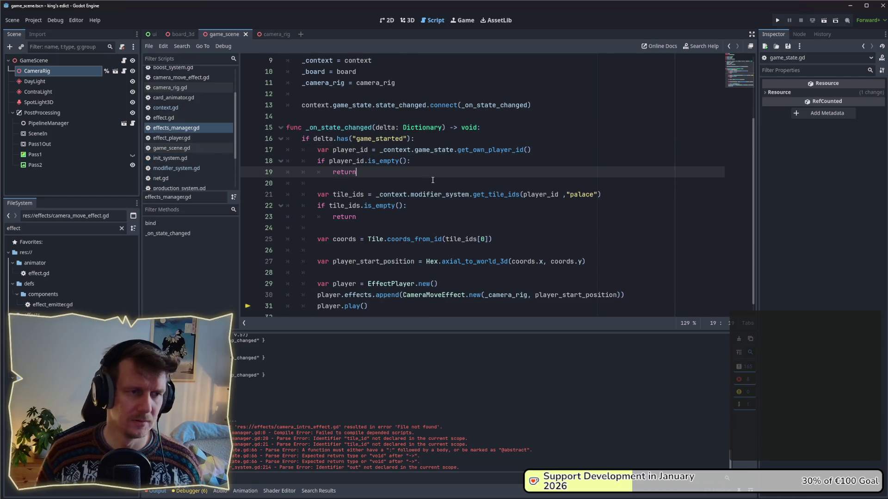
pyautogui.scroll(-1, 433, 180)
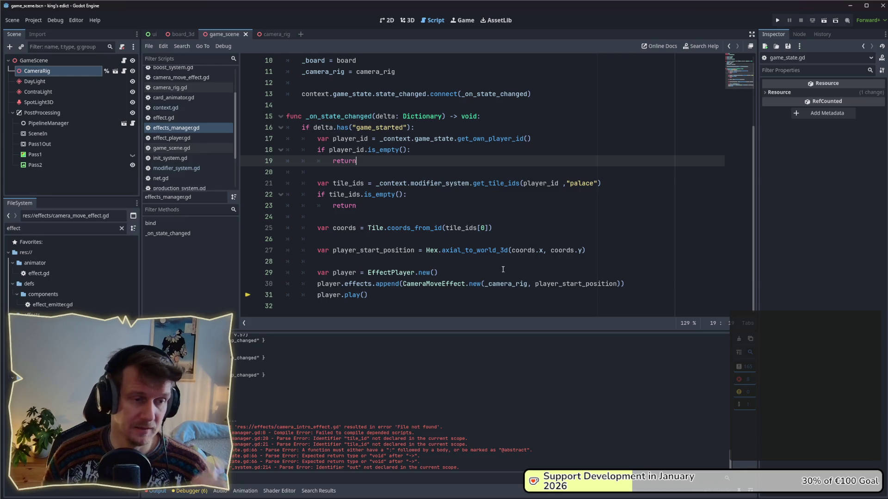
pyautogui.keyDown('ctrl'); pyautogui.click(451, 283); pyautogui.keyUp('ctrl')
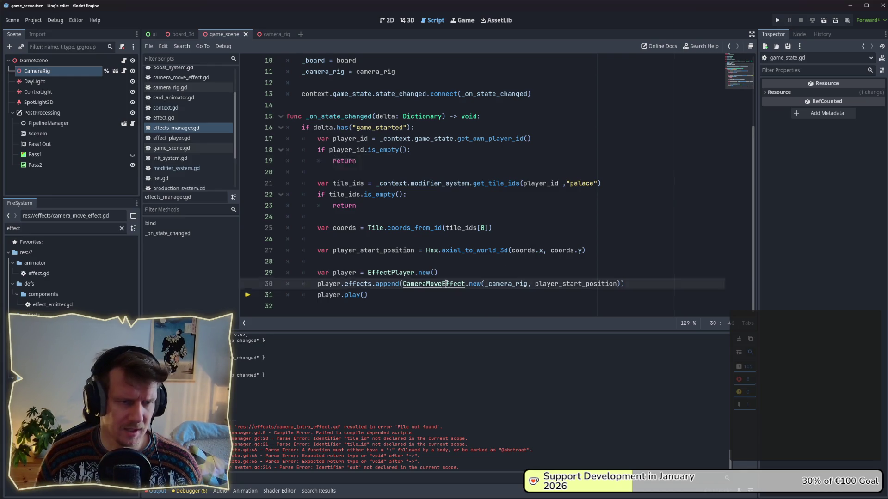
pyautogui.keyDown('ctrl'); pyautogui.click(377, 237); pyautogui.keyUp('ctrl')
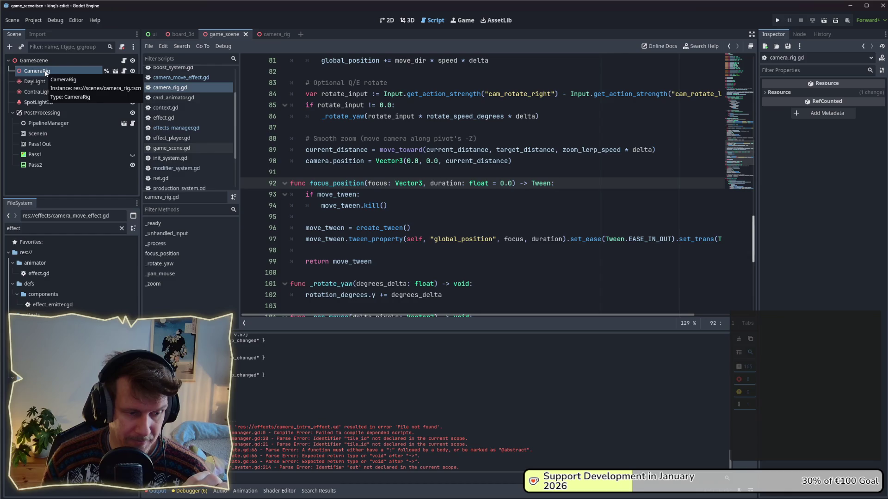
# Run the project from the toolbar play button.
pyautogui.click(775, 20)
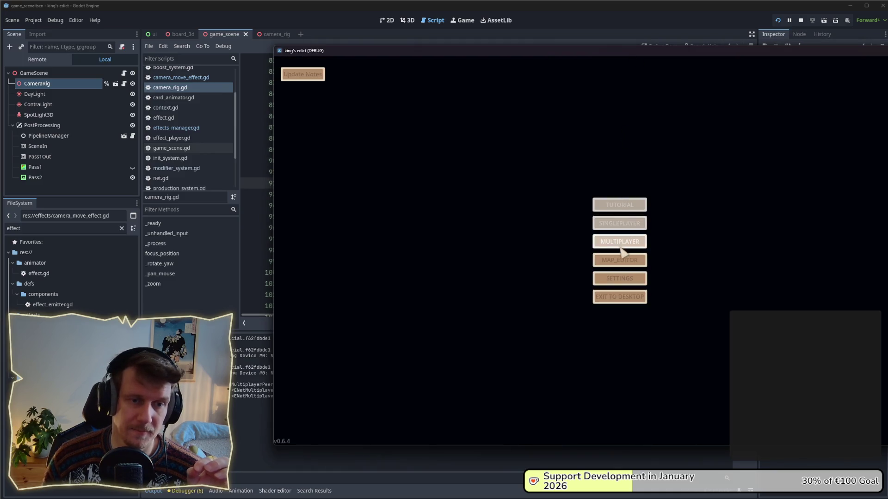
# Create a game on devland.map from the lobby and start it.
pyautogui.click(620, 247)
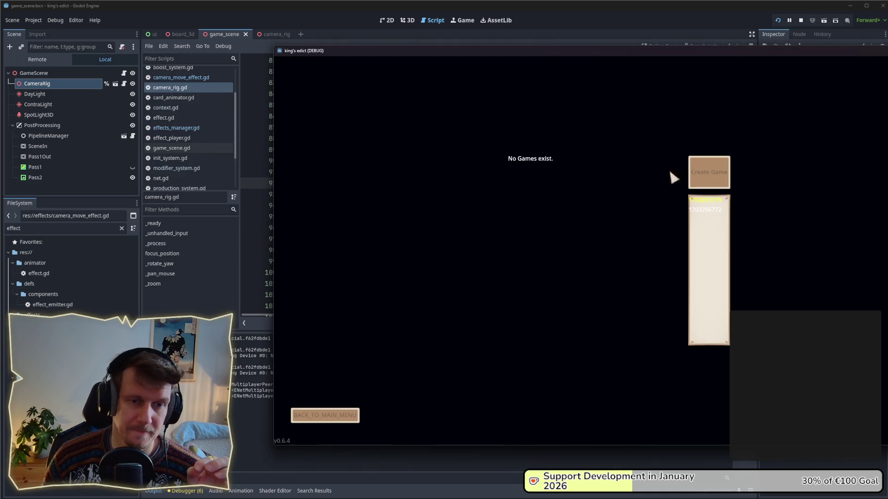
pyautogui.click(707, 172)
pyautogui.click(709, 95)
pyautogui.click(699, 235)
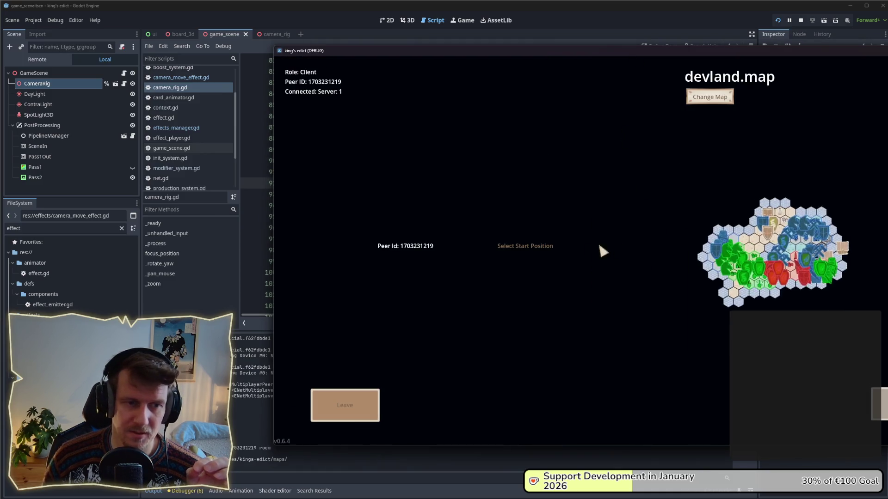
pyautogui.click(494, 254)
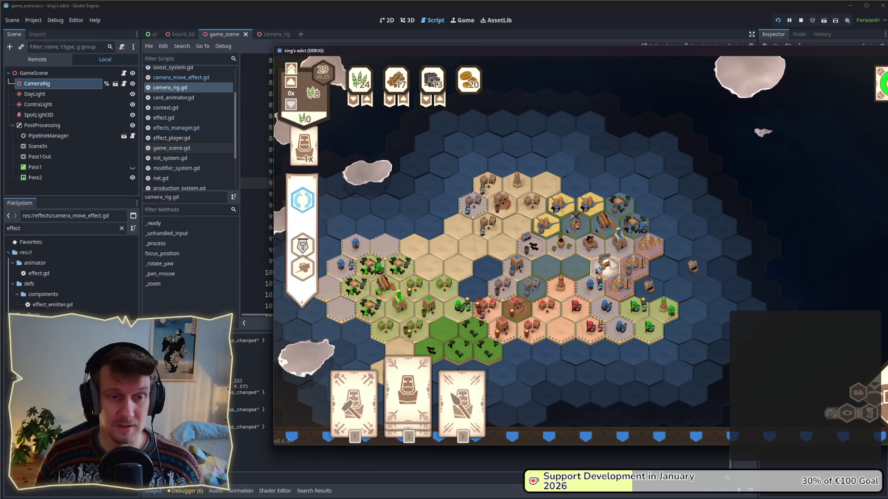
# Return to the main menu and create a new invasion.map game with start position 1.
pyautogui.press('Escape')
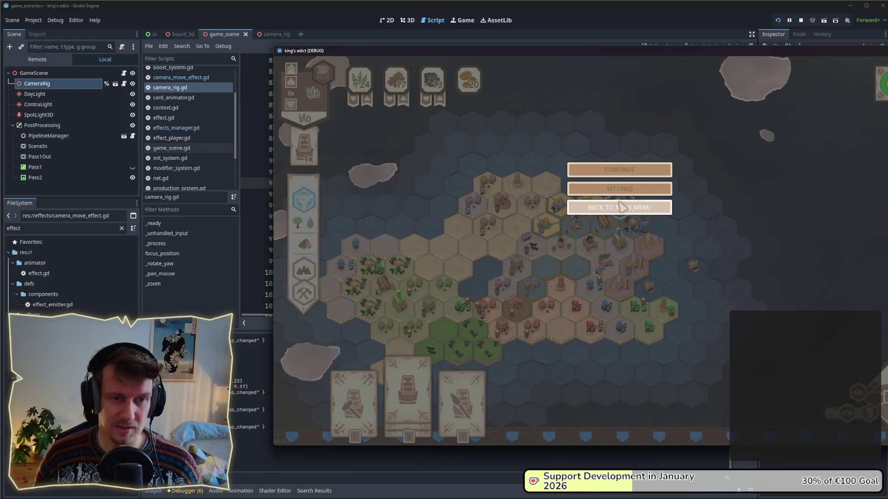
pyautogui.click(622, 207)
pyautogui.click(617, 243)
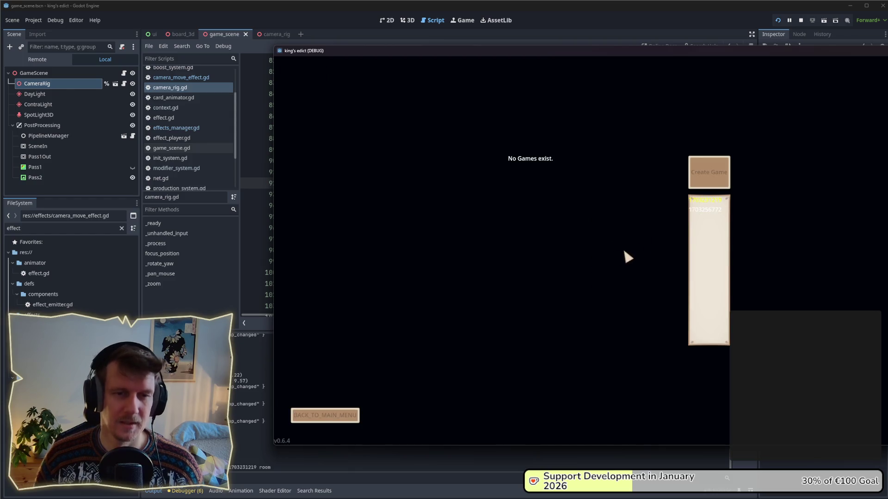
pyautogui.click(700, 199)
pyautogui.click(691, 104)
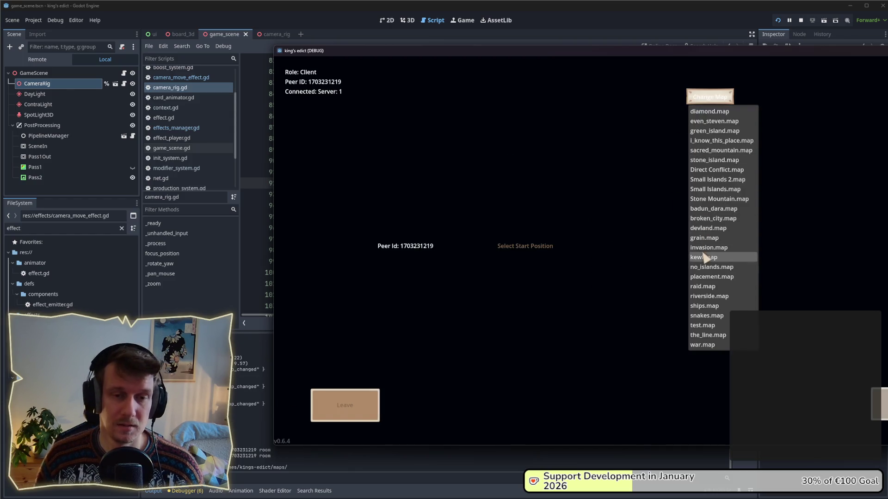
pyautogui.click(703, 247)
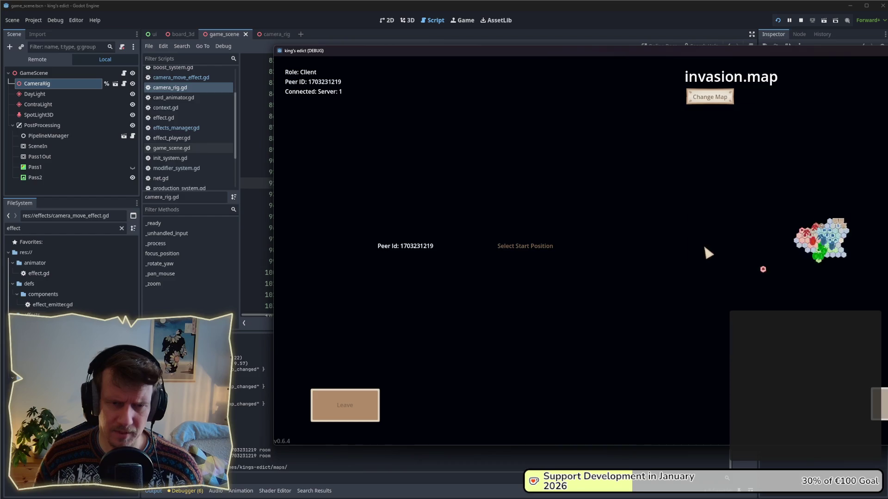
pyautogui.click(518, 262)
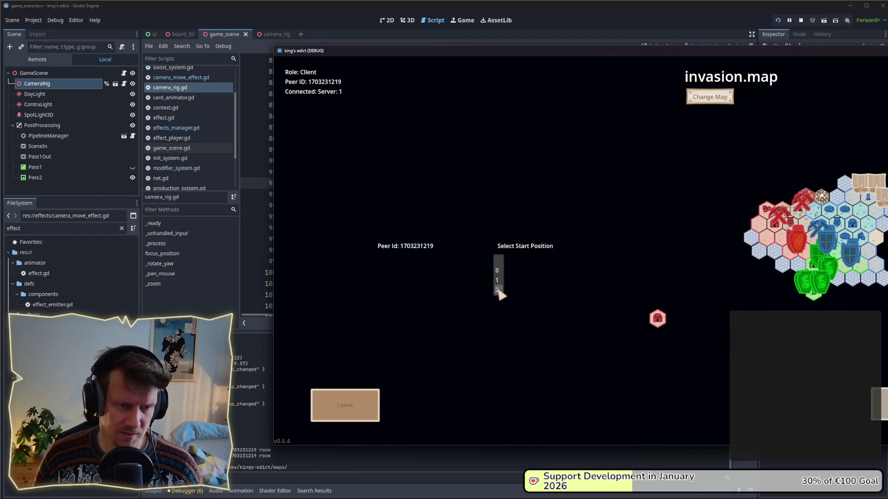
pyautogui.click(499, 293)
pyautogui.click(515, 250)
pyautogui.click(502, 270)
pyautogui.click(521, 249)
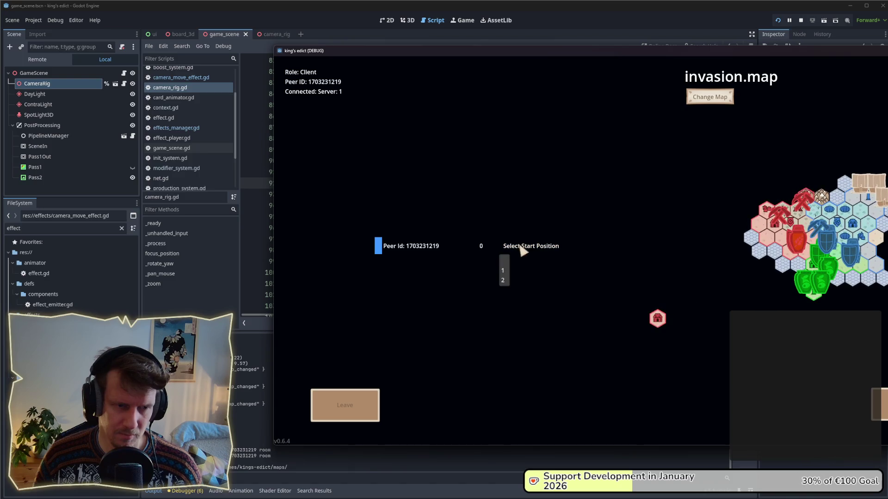
pyautogui.click(506, 272)
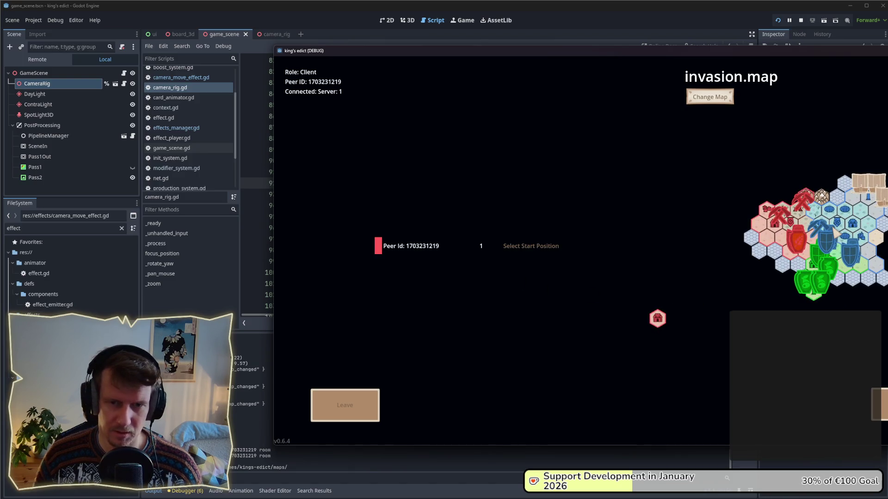
# Start the invasion.map match, move its window into view, then open the camera_rig scene tab.
pyautogui.click(658, 319)
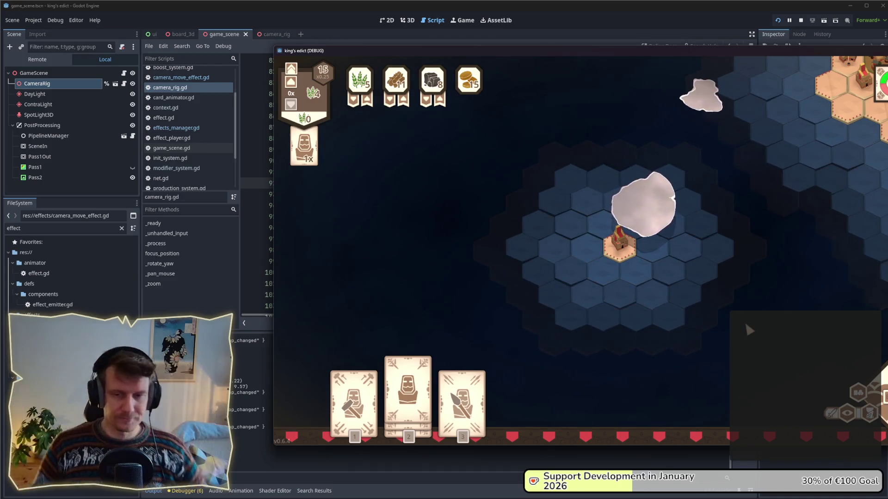
pyautogui.moveTo(653, 54); pyautogui.dragTo(502, 51)
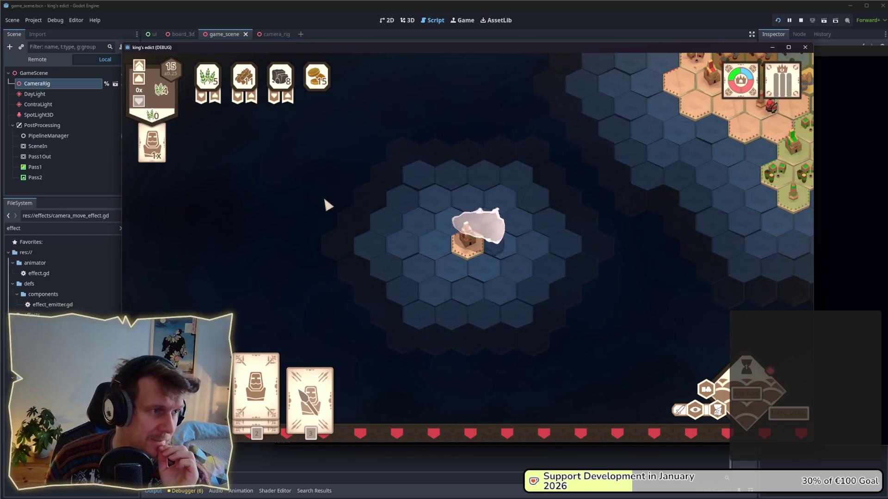
pyautogui.click(116, 83)
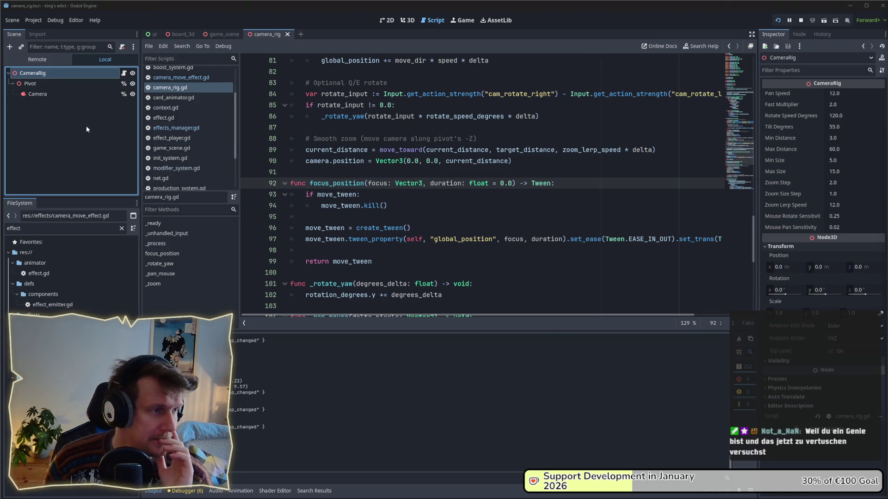
# In the 3D view, orbit around the rig, select Pivot then CameraRig, and switch to game_scene.
pyautogui.click(65, 73)
pyautogui.press('Escape')
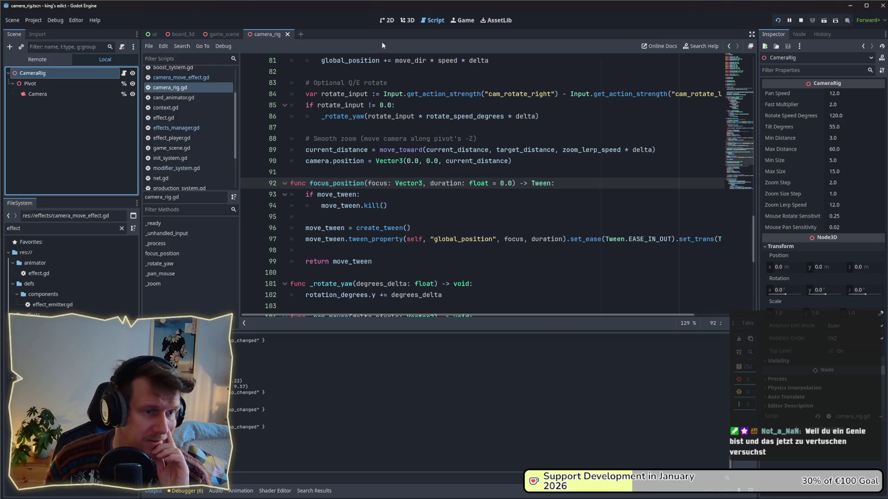
pyautogui.click(386, 20)
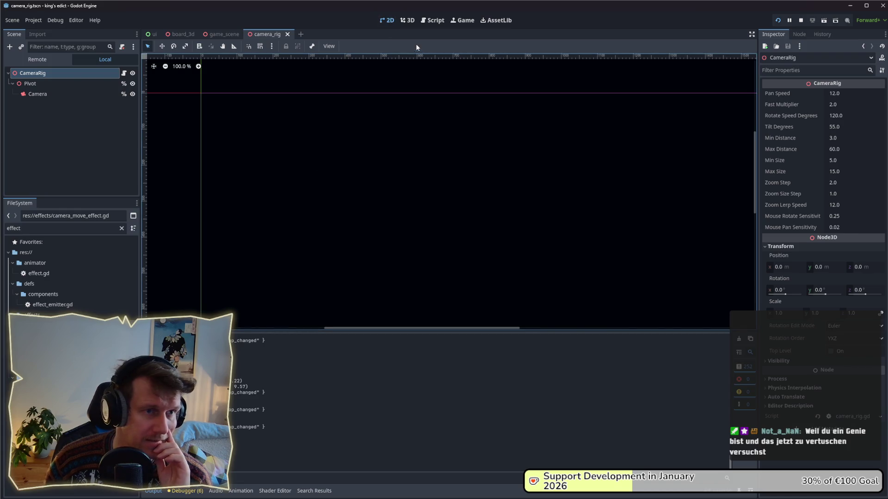
pyautogui.click(408, 20)
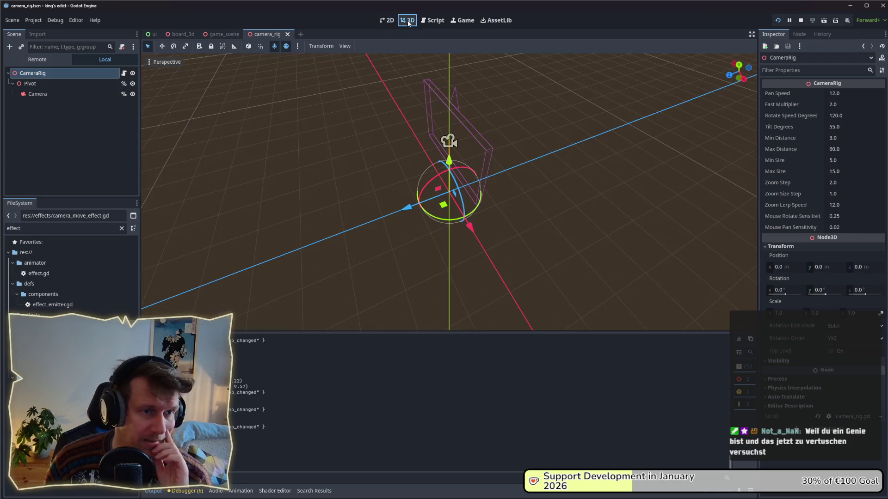
pyautogui.moveTo(390, 227)
pyautogui.mouseDown()
pyautogui.moveTo(391, 201)
pyautogui.moveTo(460, 182)
pyautogui.moveTo(393, 182)
pyautogui.moveTo(525, 134)
pyautogui.moveTo(423, 179)
pyautogui.mouseUp()
pyautogui.click(30, 84)
pyautogui.scroll(-1, 423, 179)
pyautogui.scroll(10, 439, 190)
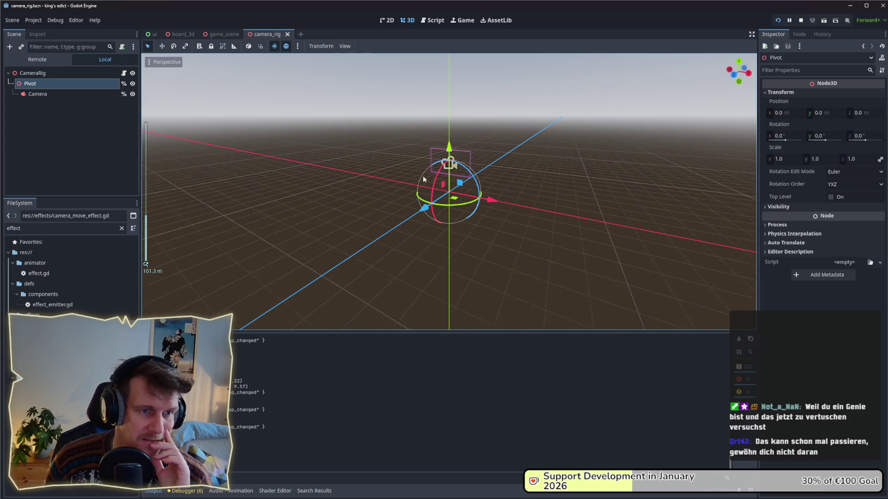
pyautogui.click(42, 73)
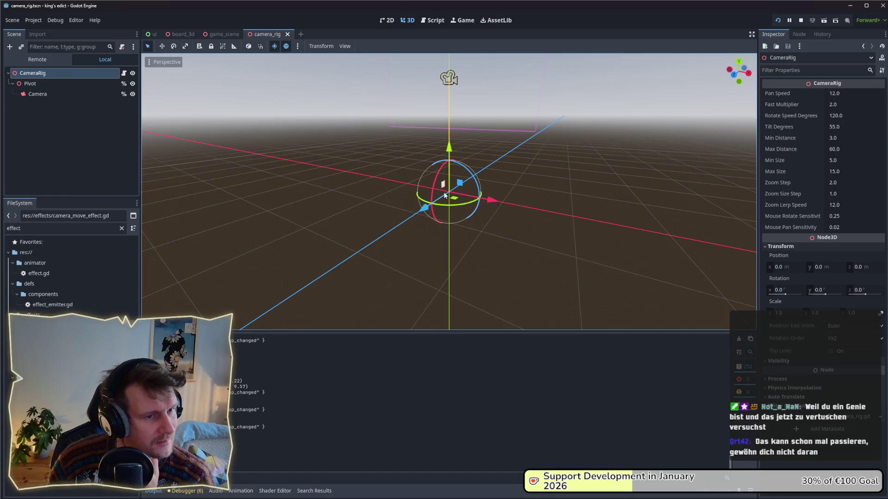
pyautogui.click(232, 35)
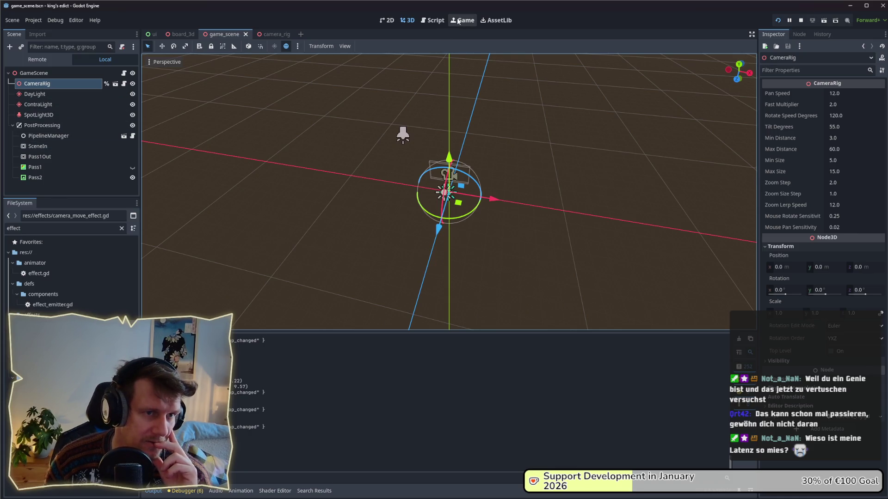
# In the running game, confirm the camera centres on the castle tile, then stop the game.
pyautogui.hotkey('alt', 'Tab')
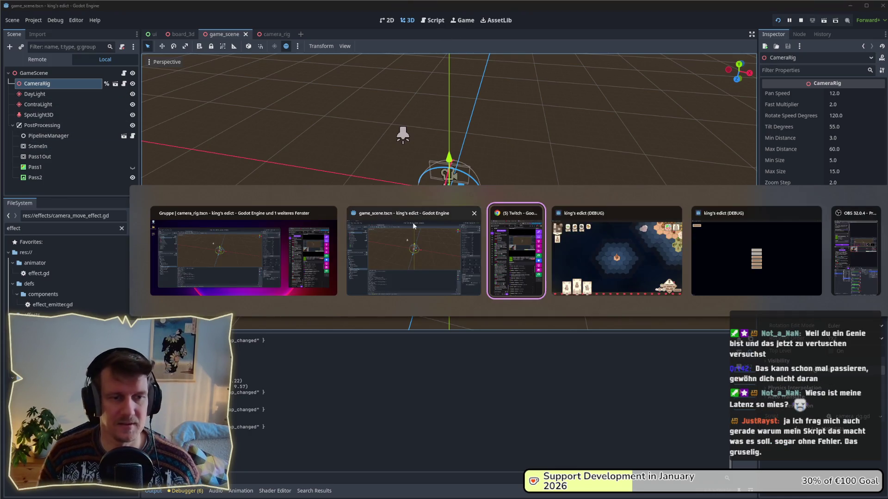
pyautogui.scroll(3, 511, 244)
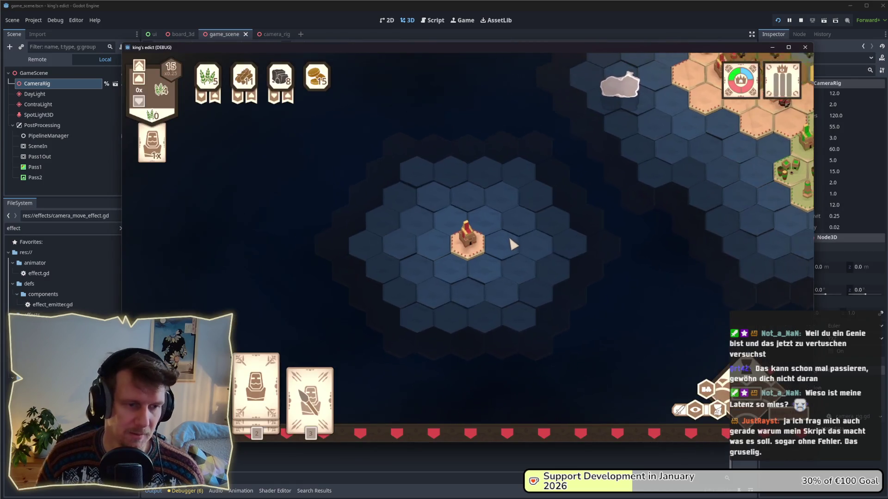
pyautogui.scroll(-3, 511, 244)
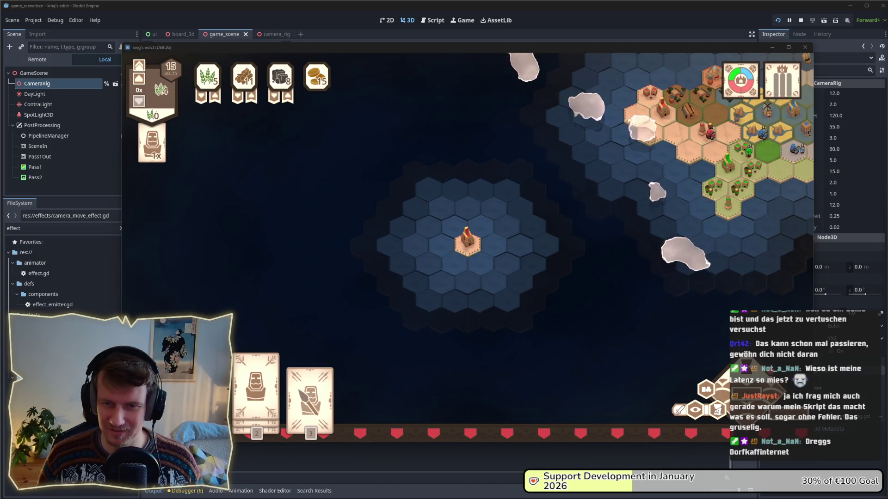
pyautogui.click(476, 256)
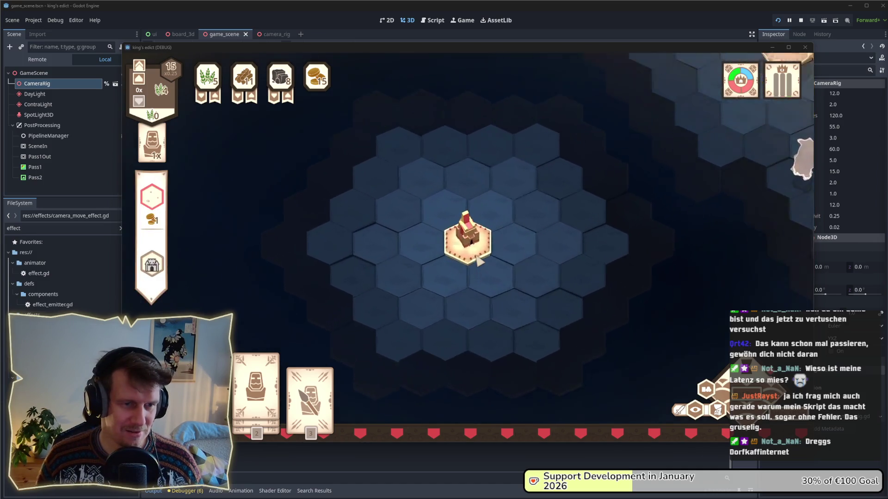
pyautogui.click(476, 257)
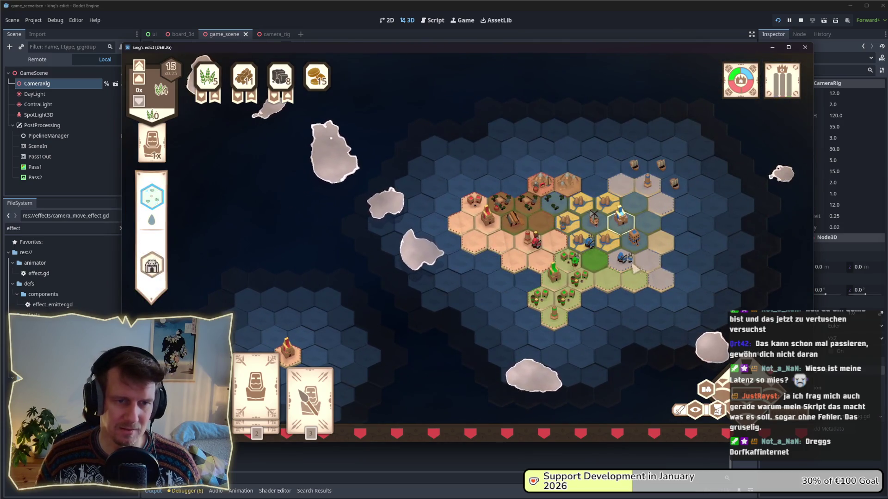
pyautogui.click(799, 21)
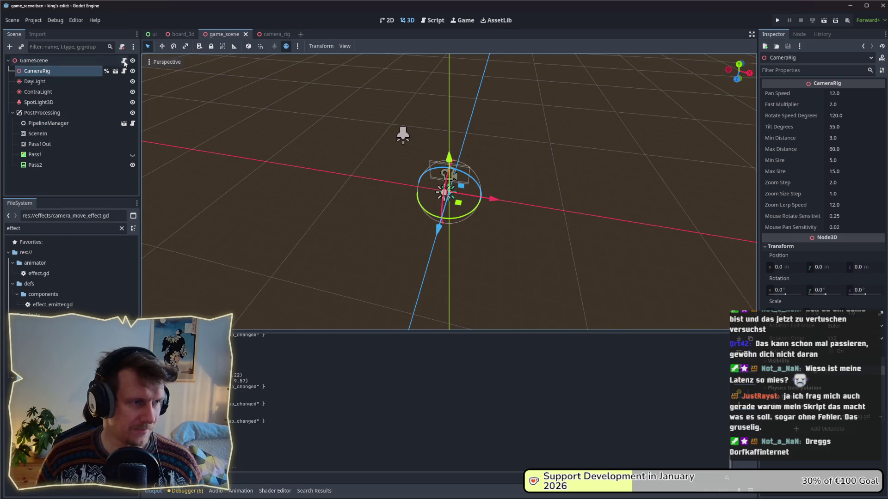
# Review the _init parameters of camera_move_effect.gd in the Script workspace.
pyautogui.click(436, 21)
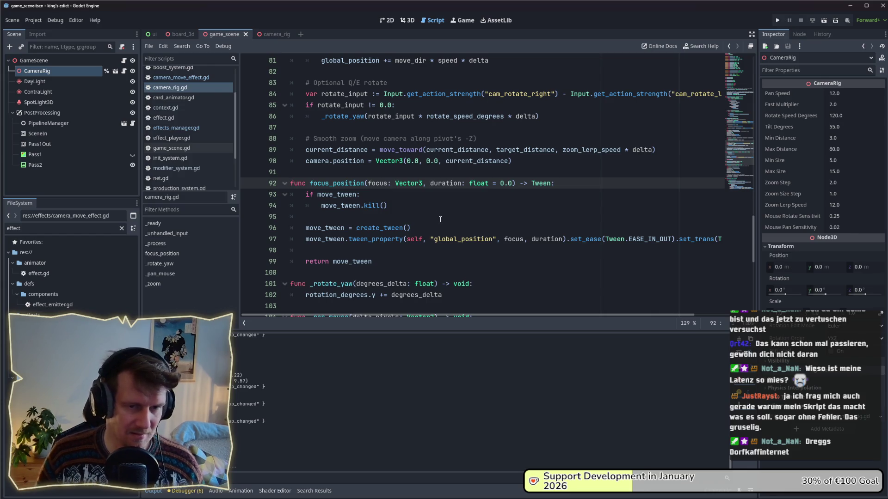
pyautogui.scroll(1, 503, 189)
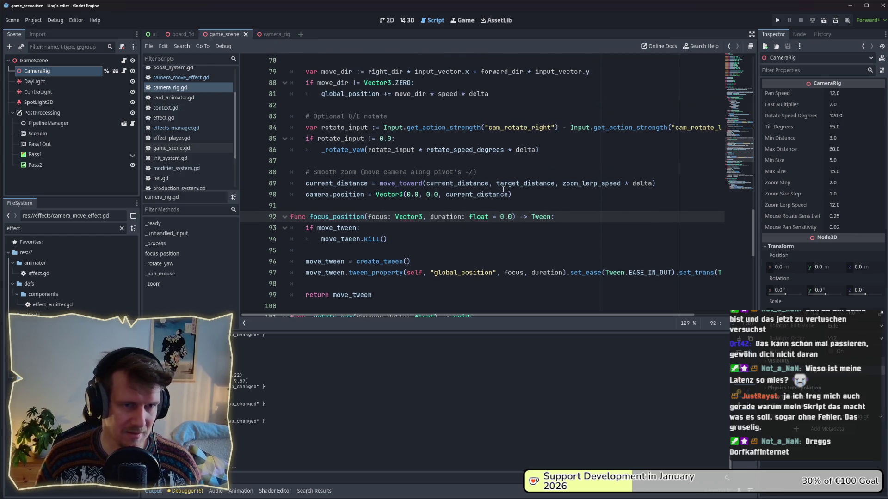
pyautogui.scroll(2, 633, 188)
pyautogui.click(180, 78)
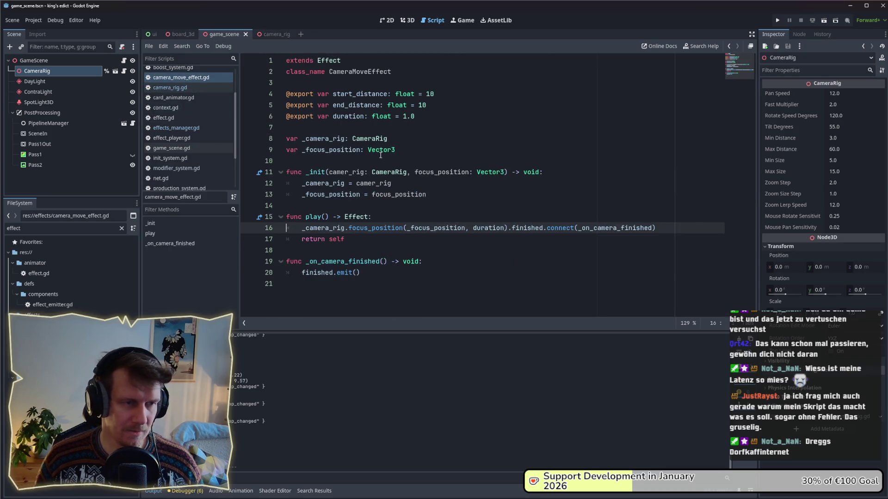
pyautogui.click(505, 175)
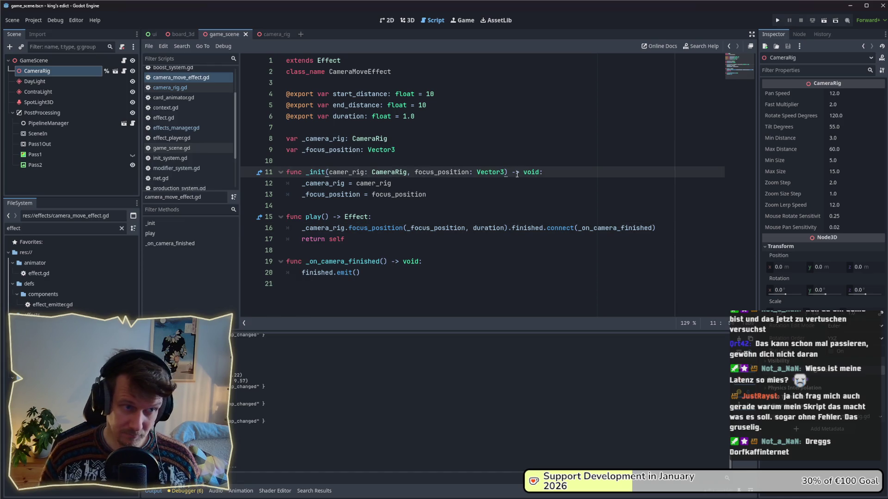
# In effects_manager.gd, move the CameraMoveEffect.new construction into a move_effect variable.
pyautogui.click(182, 130)
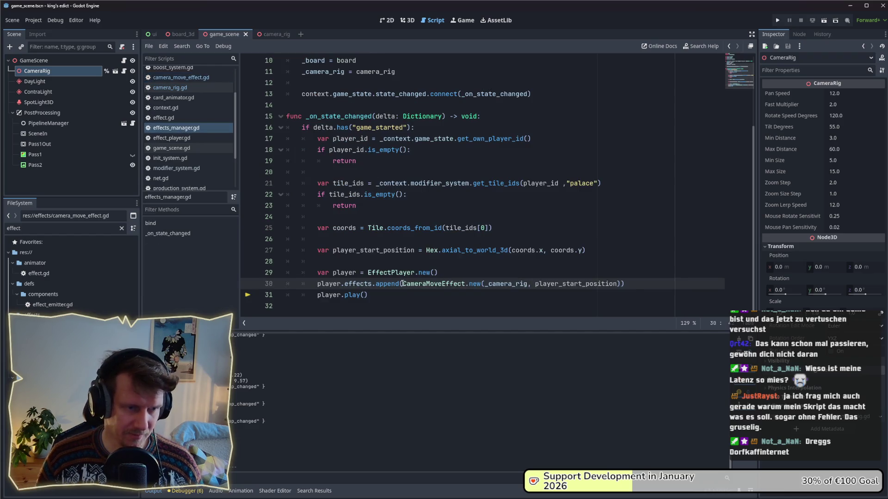
pyautogui.moveTo(403, 284); pyautogui.dragTo(616, 284)
pyautogui.press('BackSpace')
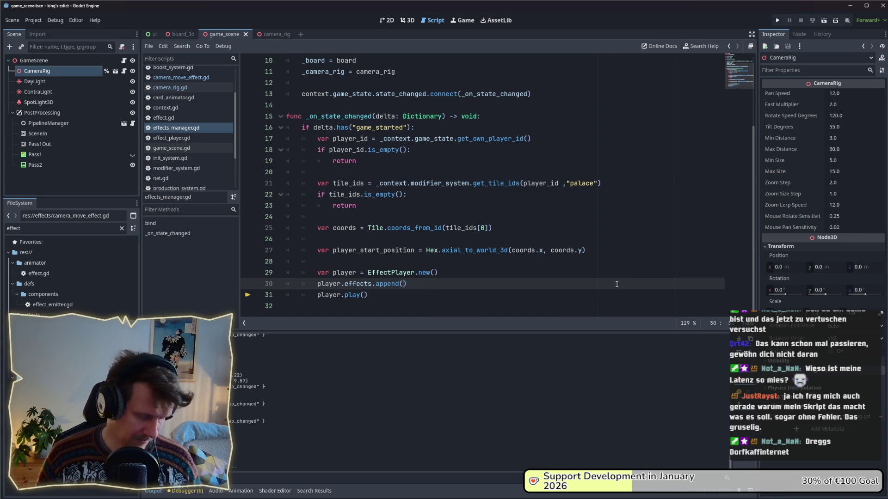
pyautogui.click(553, 273)
pyautogui.press('Return')
pyautogui.write('var move_effect =')
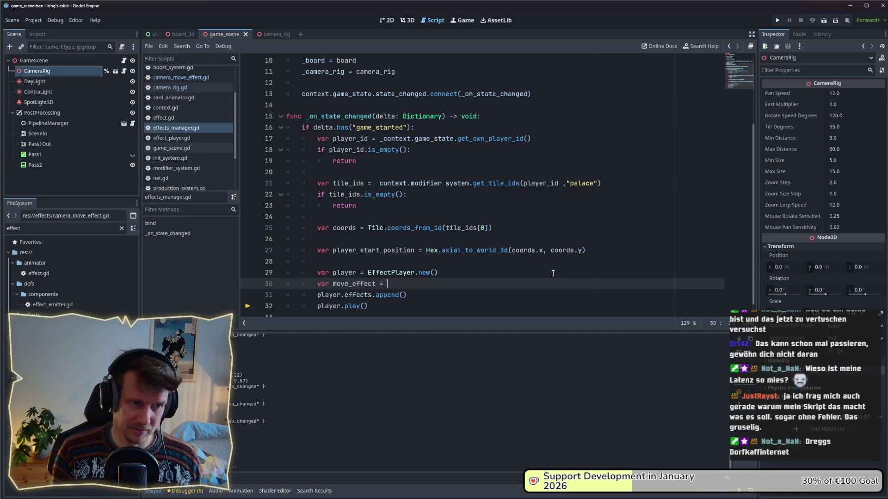
pyautogui.write('CameraMoveEffect.new(_camera_rig, player_start_position)')
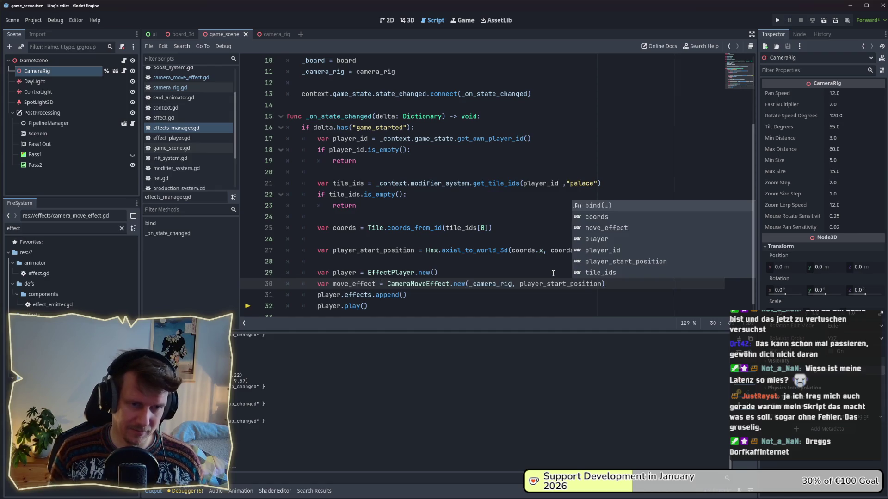
pyautogui.press('Return')
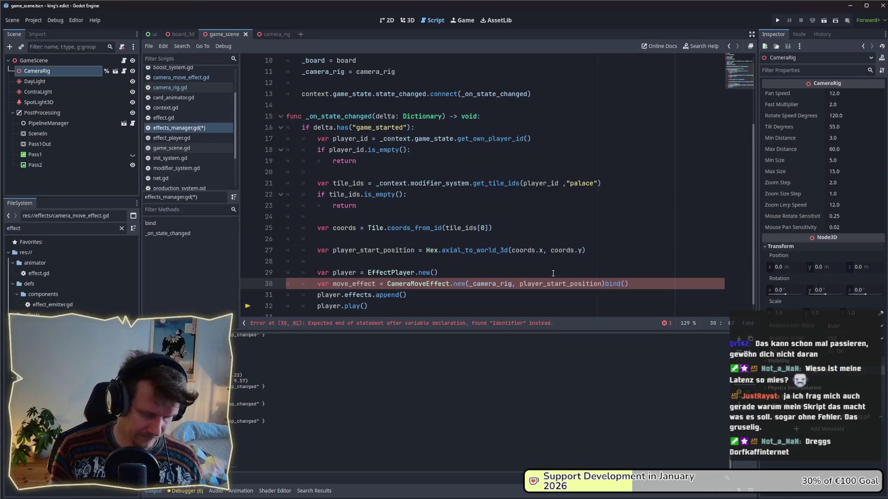
# Set move_effect.duration to 0, append move_effect, and run the game.
pyautogui.press('Return')
pyautogui.write('move_effect.')
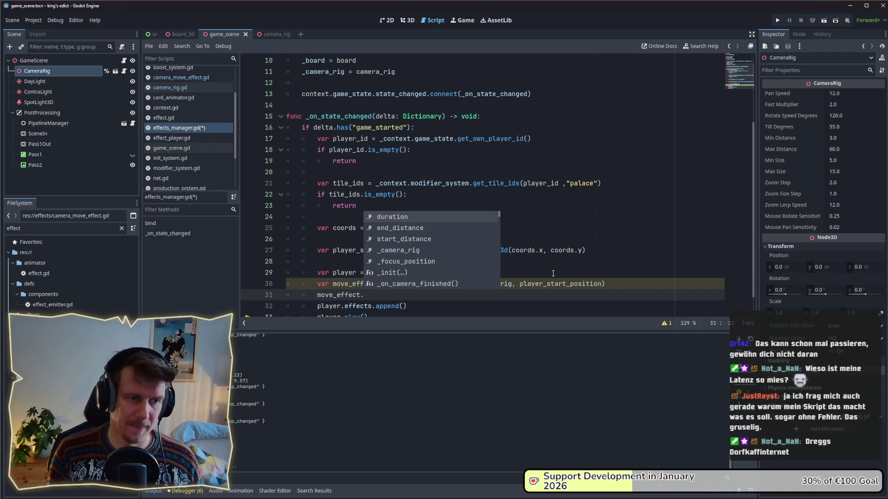
pyautogui.write('du')
pyautogui.press('Return')
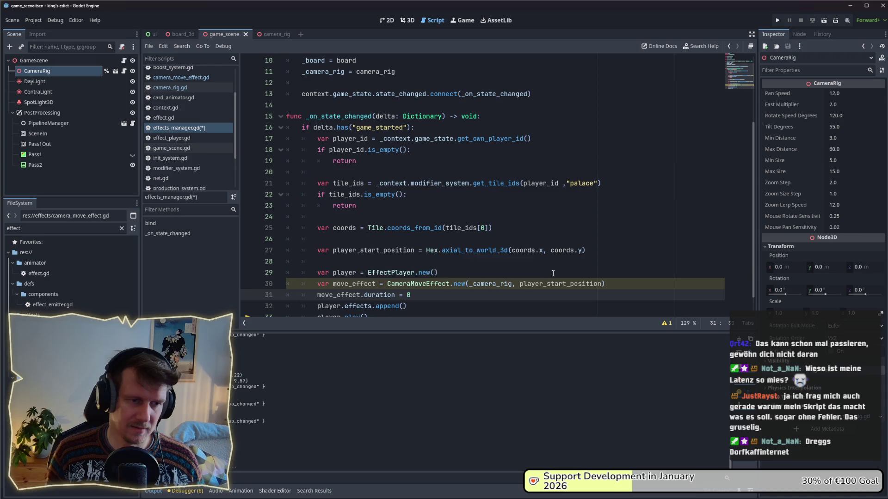
pyautogui.press('Down')
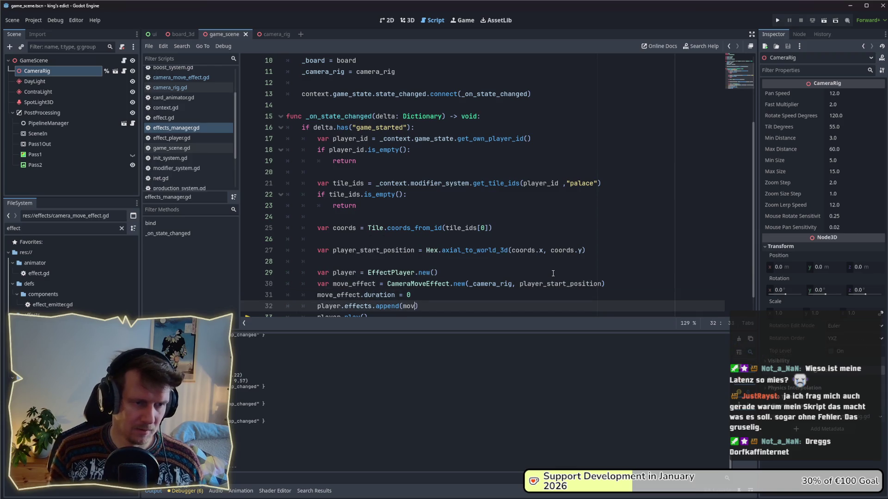
pyautogui.write('e_e')
pyautogui.press('Return')
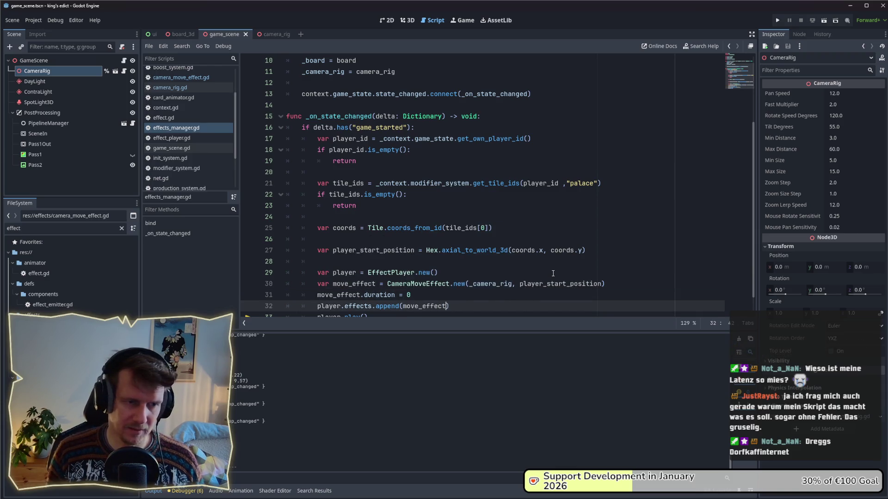
pyautogui.scroll(-1, 553, 273)
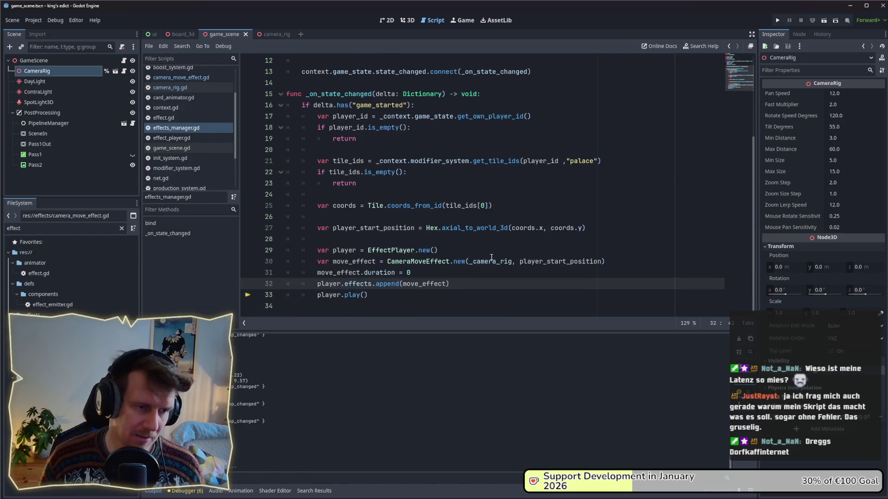
pyautogui.click(778, 20)
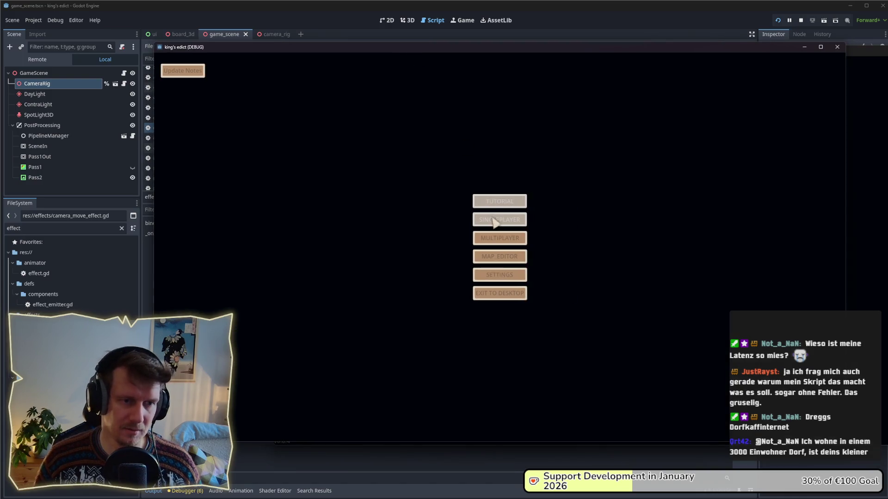
# Enter the multiplayer lobby, pick invasion.map and choose start position 1.
pyautogui.click(499, 231)
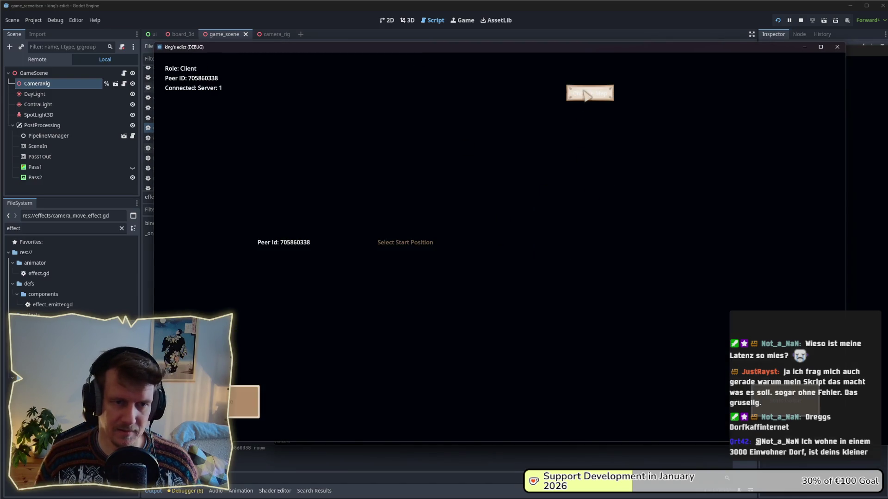
pyautogui.click(592, 94)
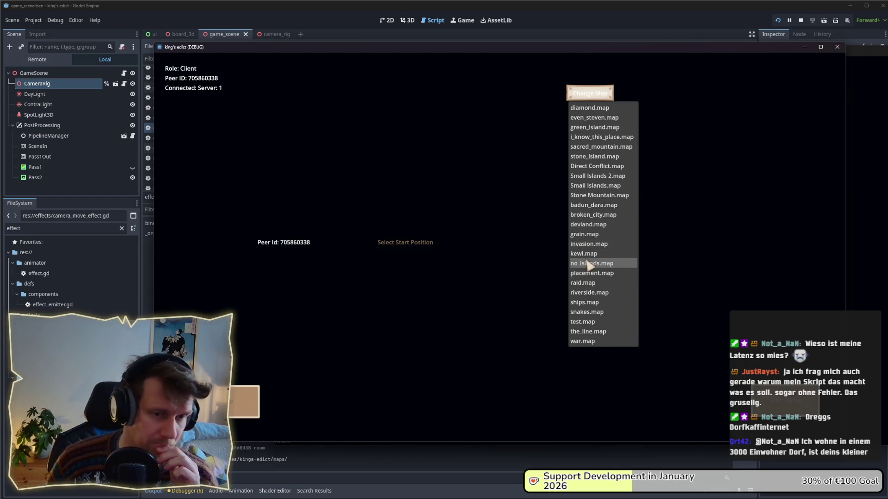
pyautogui.click(587, 245)
pyautogui.click(377, 276)
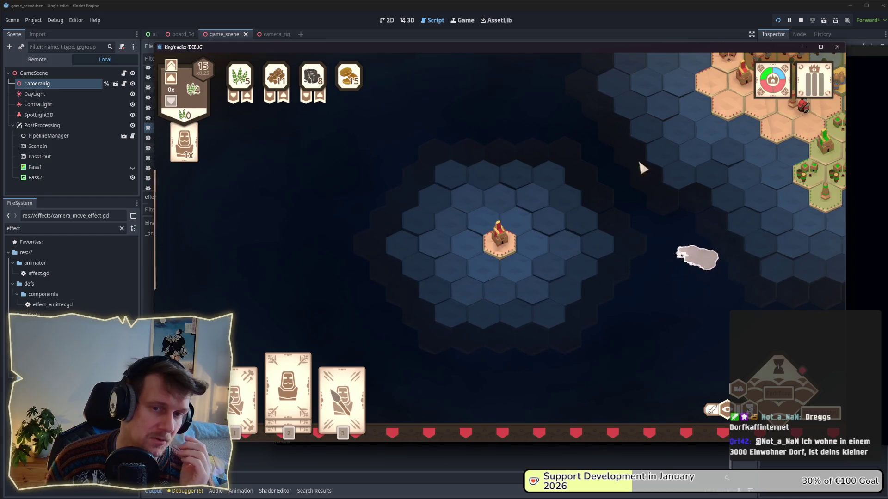
# Leave the lobby through the pause menu back to the game's main menu.
pyautogui.press('Escape')
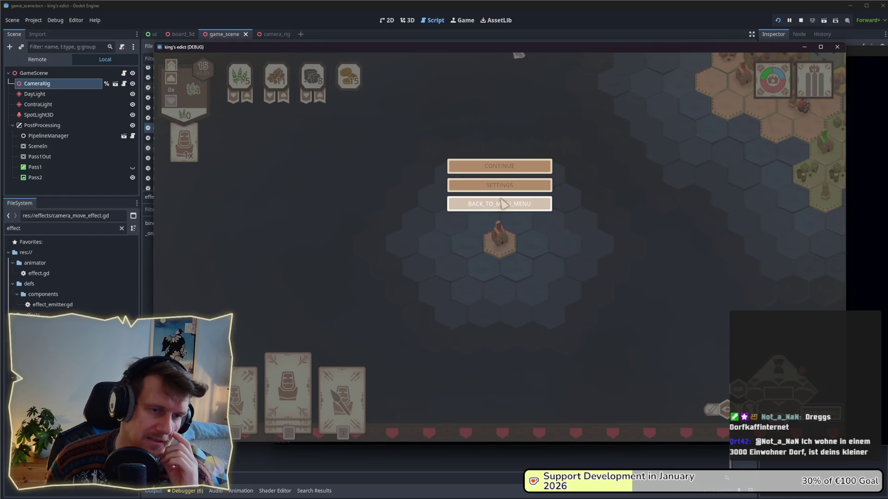
pyautogui.click(501, 202)
pyautogui.click(583, 97)
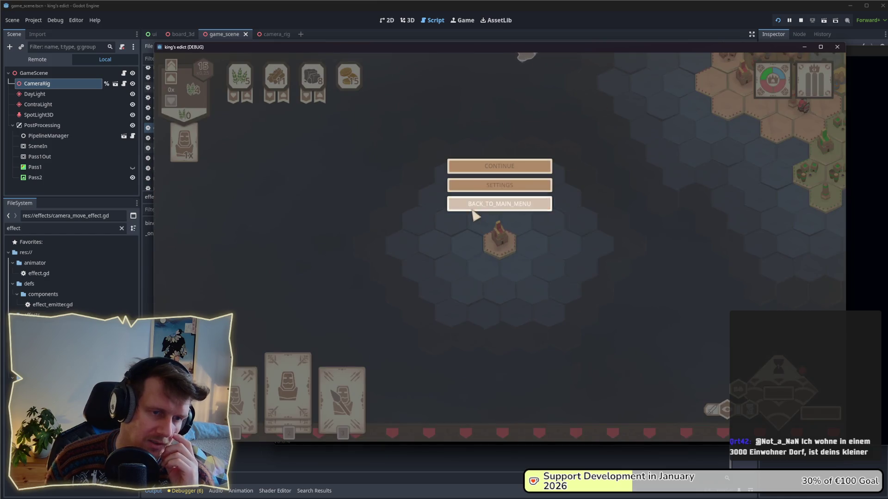
pyautogui.click(479, 206)
# Rejoin a multiplayer lobby as client, select invasion.map and settle on start position 1.
pyautogui.click(517, 245)
pyautogui.click(590, 166)
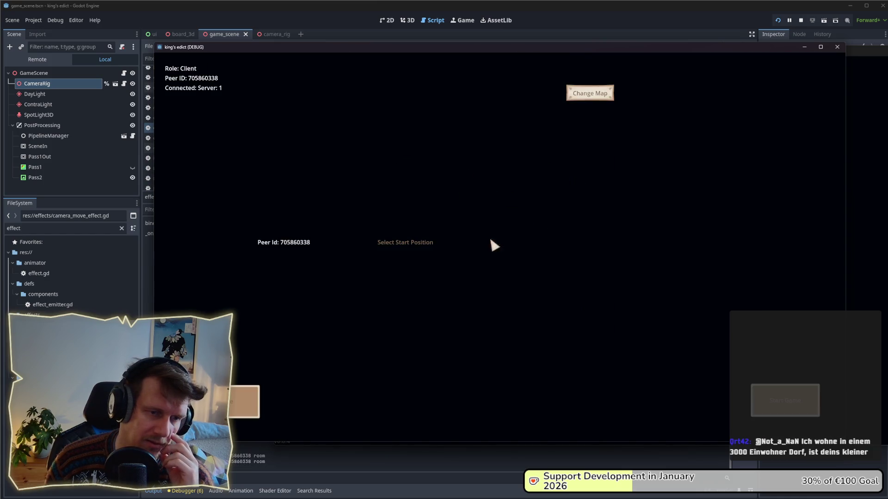
pyautogui.click(588, 93)
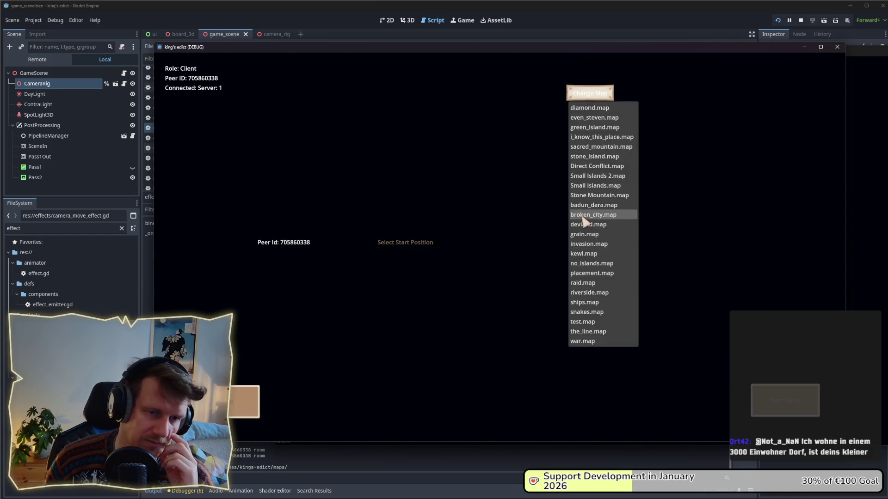
pyautogui.click(584, 244)
pyautogui.click(406, 242)
pyautogui.click(384, 267)
pyautogui.click(428, 244)
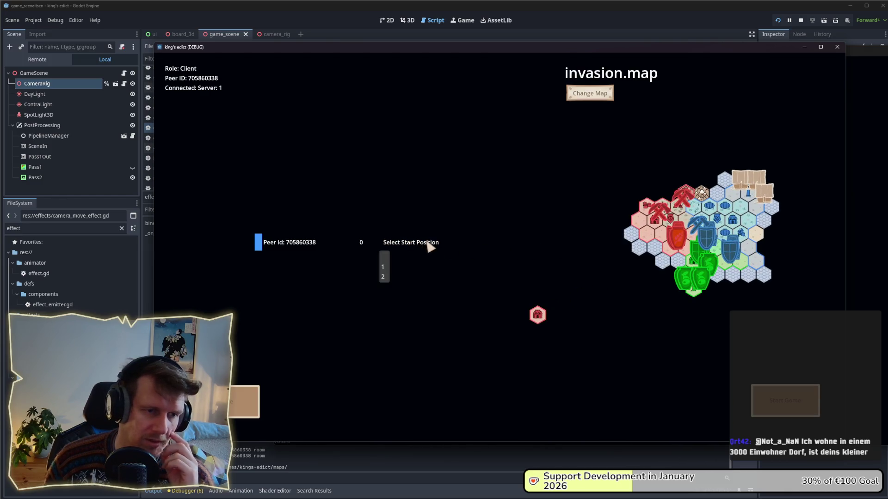
pyautogui.click(379, 277)
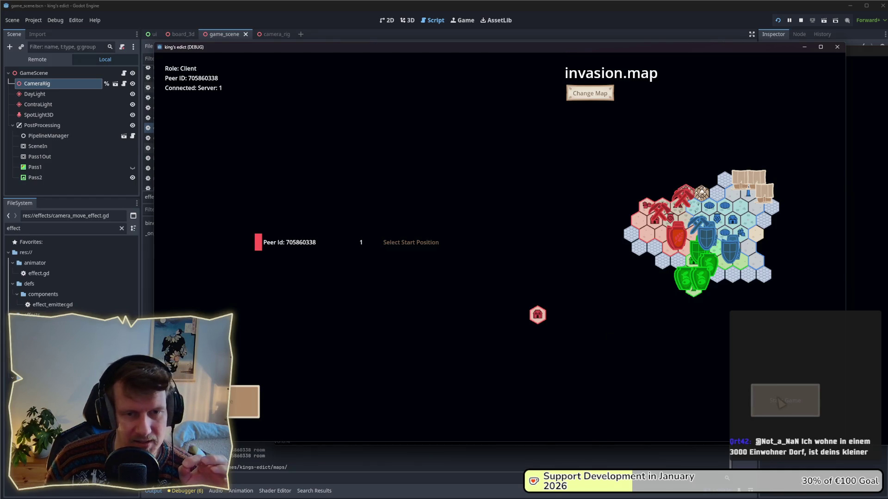
# Start the invasion.map match, confirm the camera centres on the palace tile, then stop the game.
pyautogui.click(781, 402)
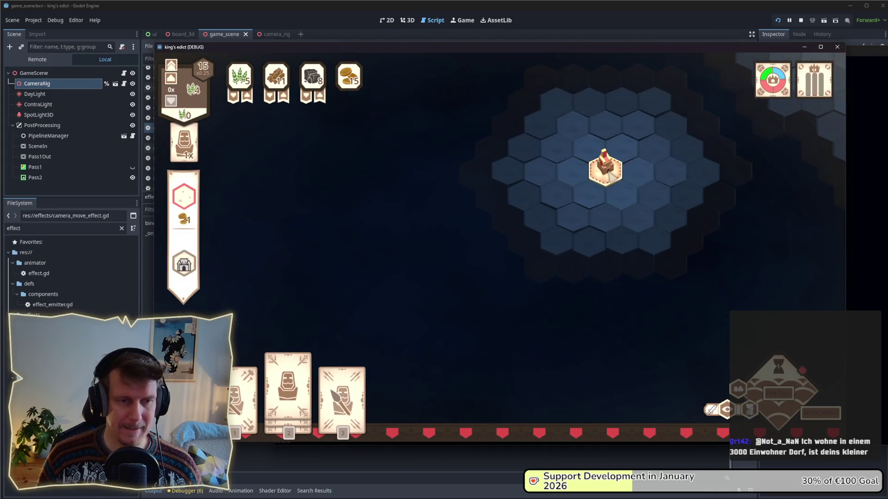
pyautogui.moveTo(550, 252)
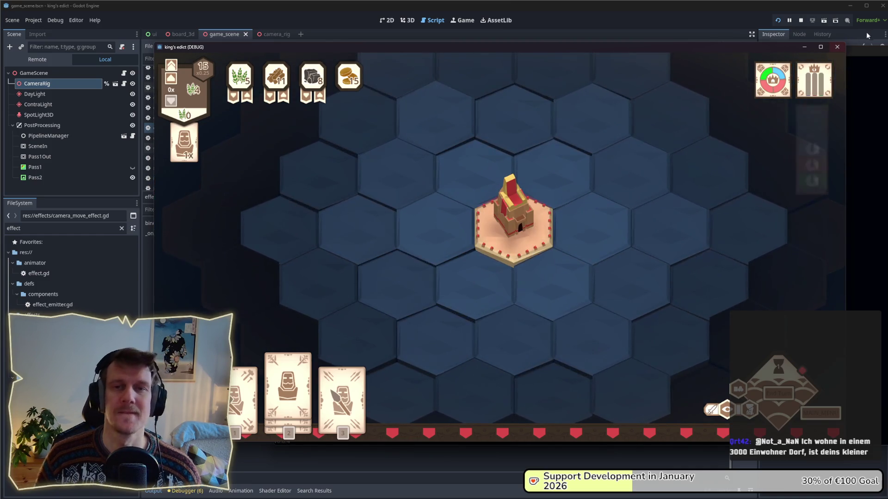
pyautogui.click(800, 20)
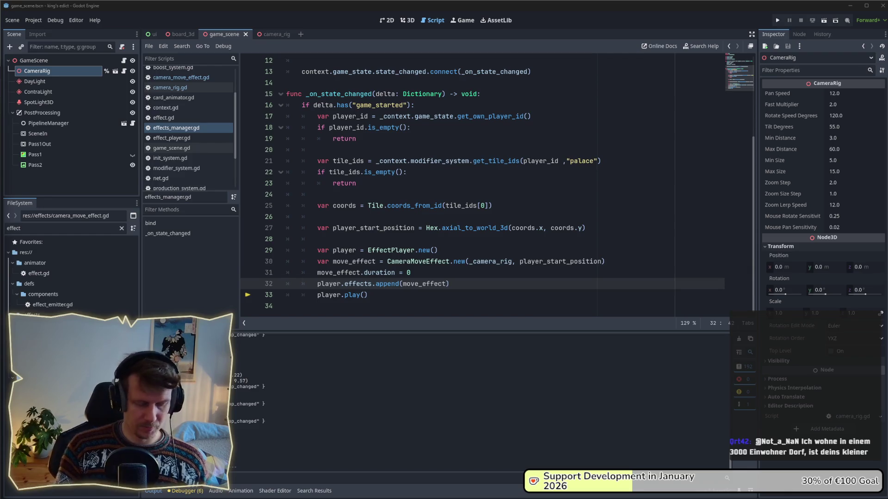
# Run git status in a project command prompt to review changed files, then close it.
pyautogui.press('super+1')
pyautogui.write('g')
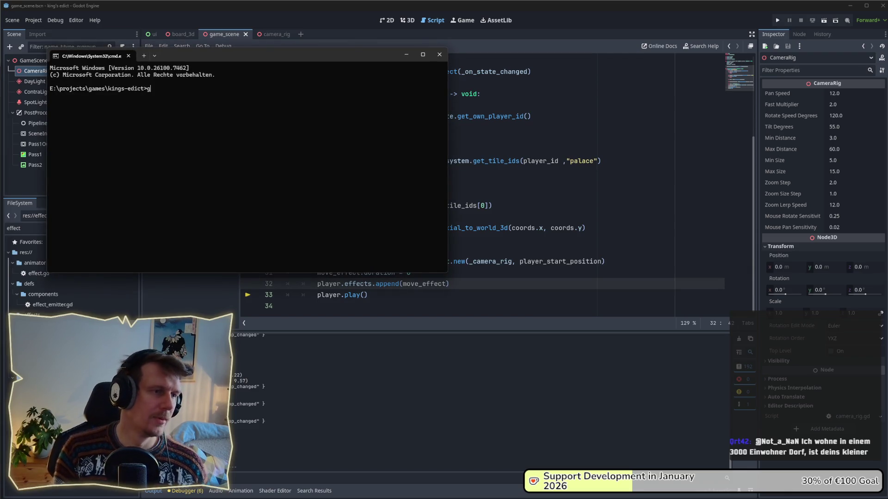
pyautogui.write('it status')
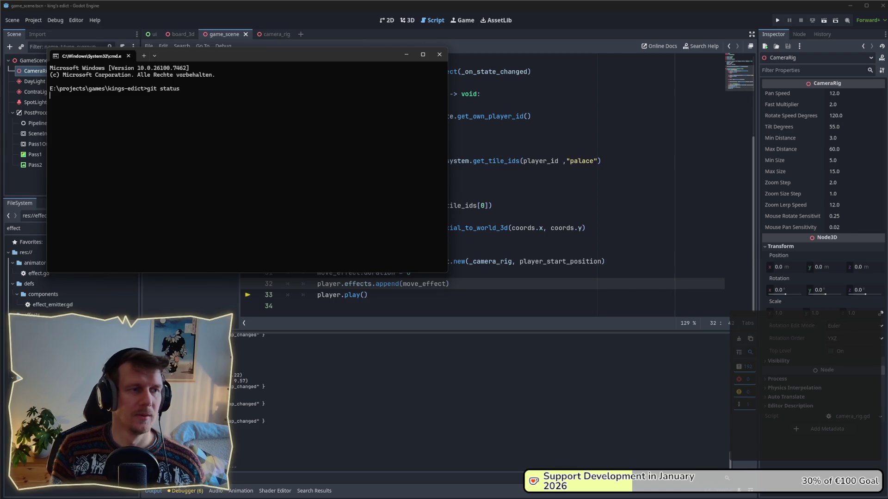
pyautogui.press('Return')
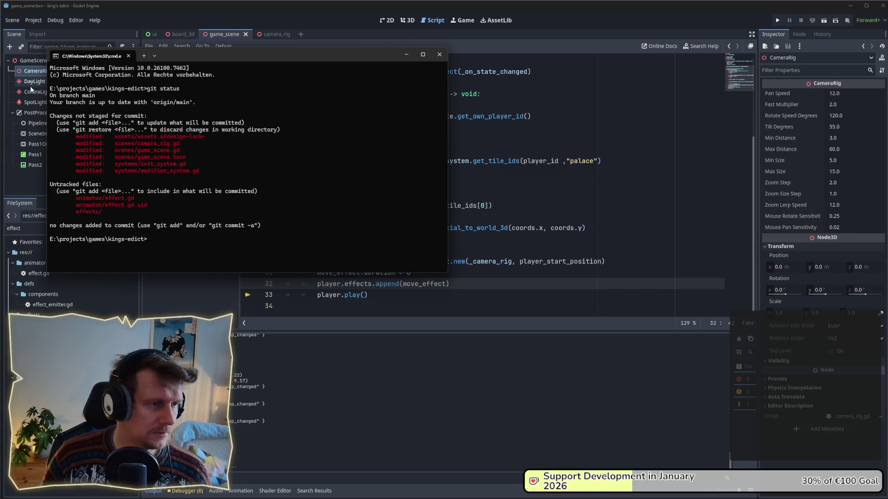
pyautogui.press('super+1')
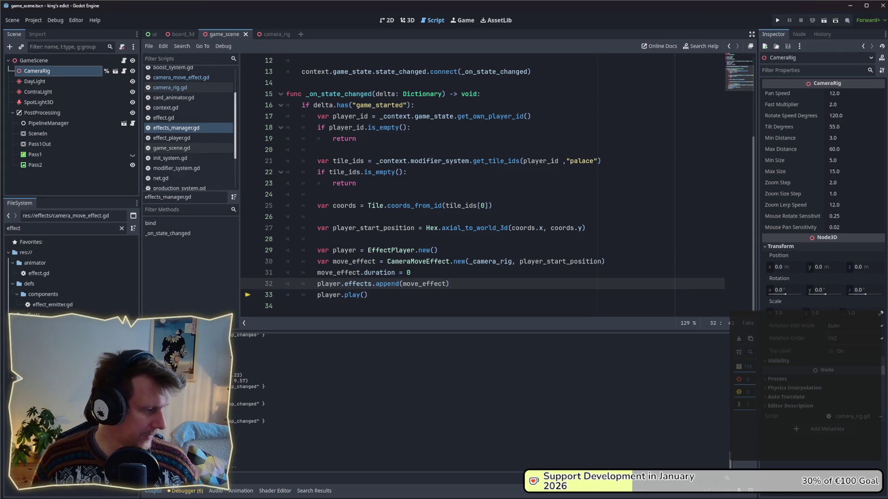
# Bring the YouTube Babushka Trailer browser window over the script editor and widen it.
pyautogui.hotkey('alt', 'Tab')
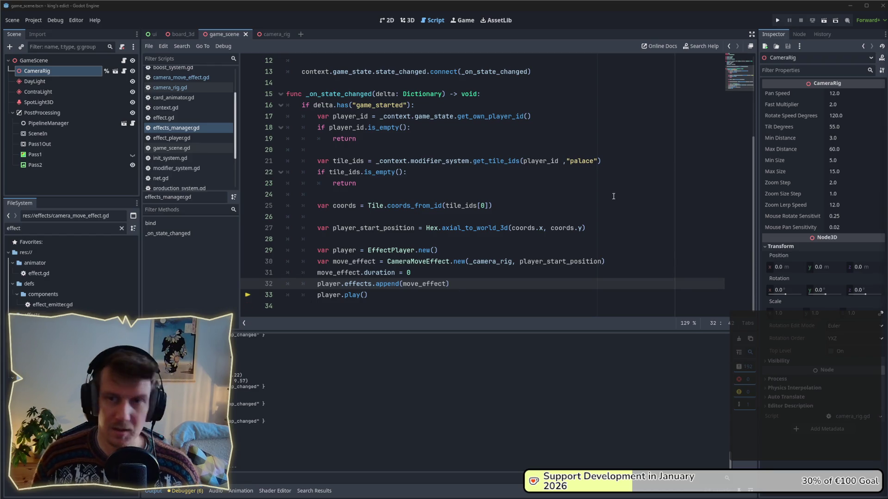
pyautogui.moveTo(887, 93)
pyautogui.mouseDown()
pyautogui.moveTo(592, 92)
pyautogui.moveTo(356, 31)
pyautogui.mouseUp()
pyautogui.moveTo(533, 170); pyautogui.dragTo(671, 174)
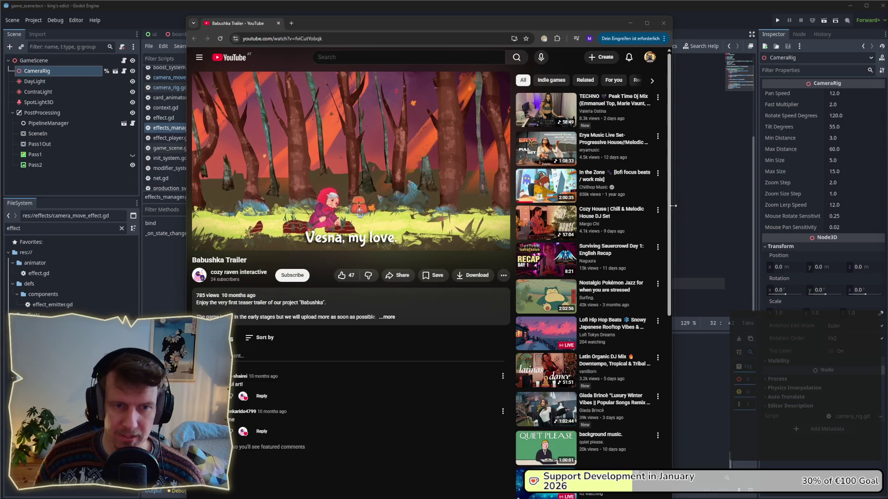
# Widen and nudge the browser, switch the trailer to theater mode, and rewind to 0:00.
pyautogui.moveTo(673, 206); pyautogui.dragTo(882, 227)
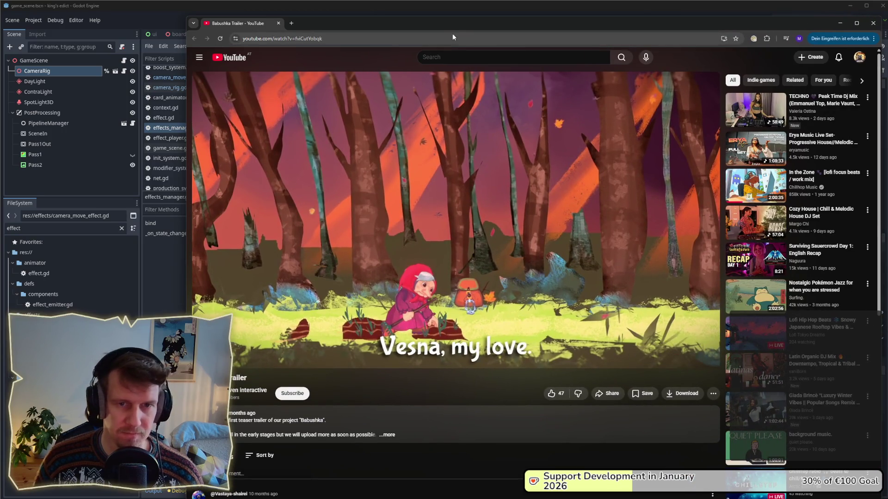
pyautogui.moveTo(472, 26); pyautogui.dragTo(520, 27)
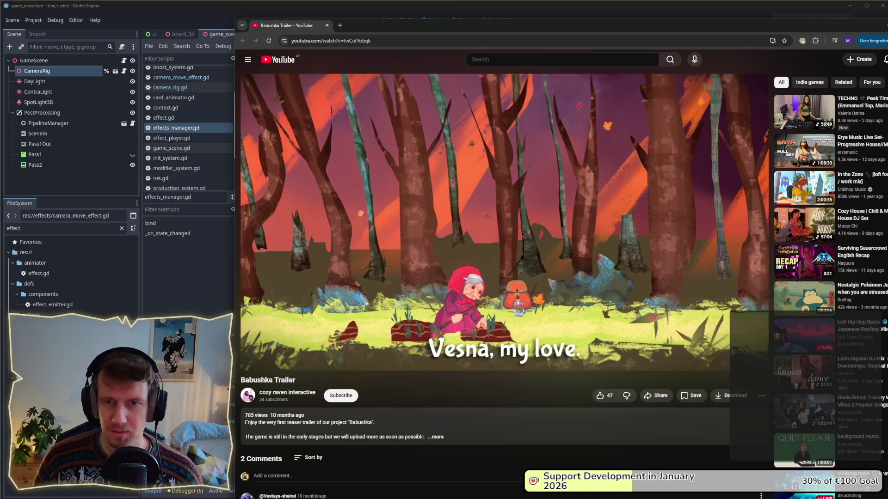
pyautogui.press('t')
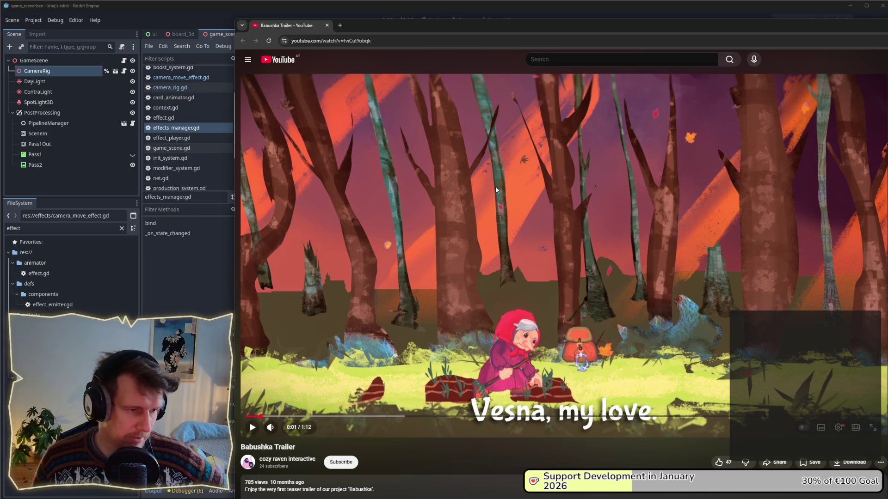
pyautogui.click(245, 416)
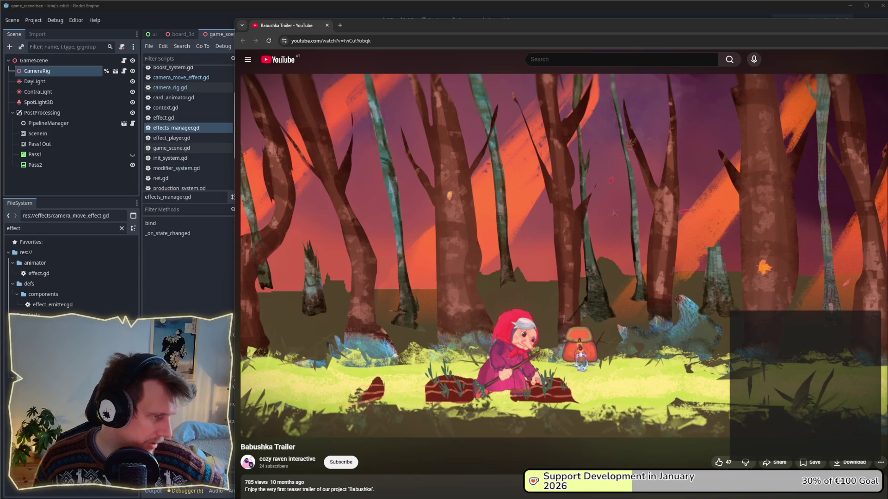
pyautogui.moveTo(350, 212)
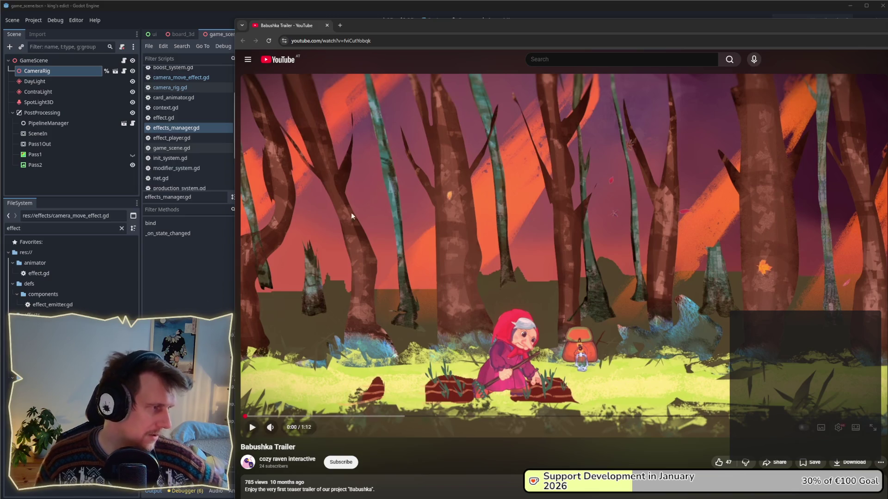
# Play the Babushka Trailer through to the end, then scrub back to about 0:08.
pyautogui.click(447, 197)
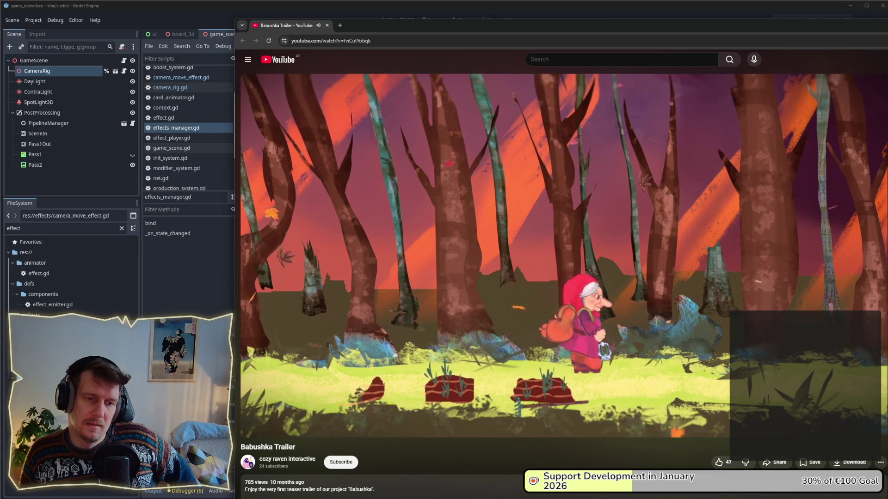
pyautogui.moveTo(468, 198)
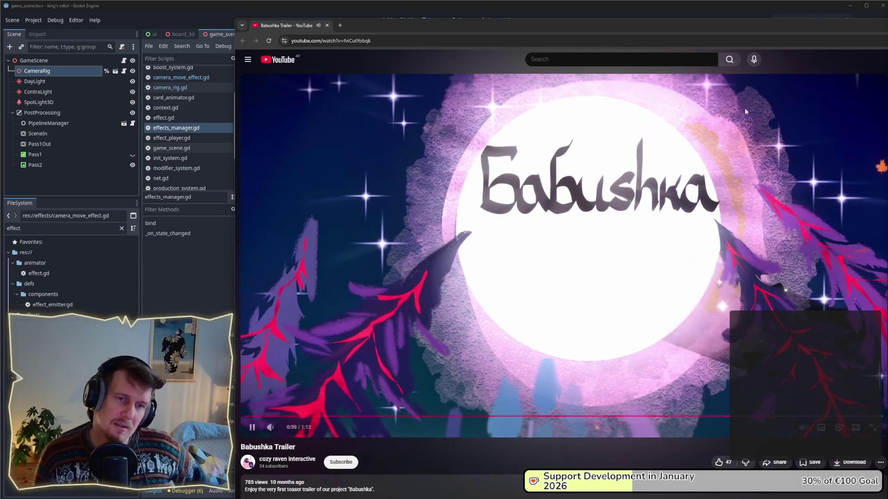
pyautogui.moveTo(679, 219)
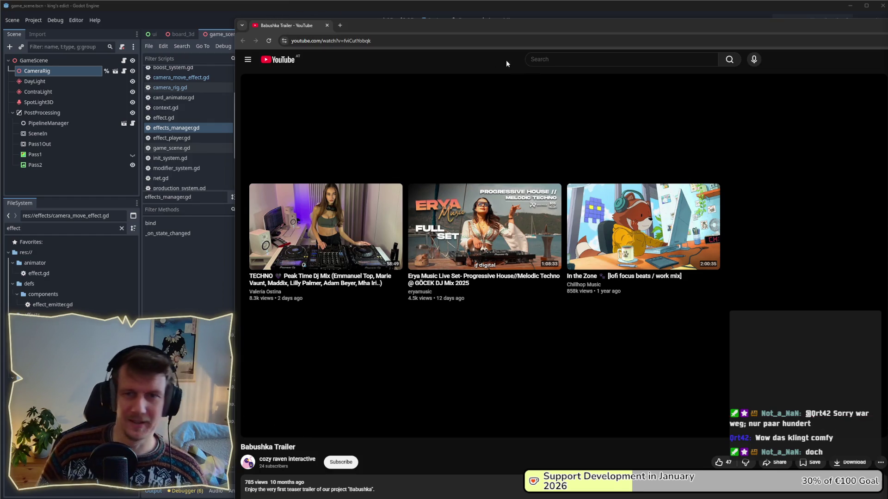
pyautogui.moveTo(342, 416); pyautogui.dragTo(321, 417)
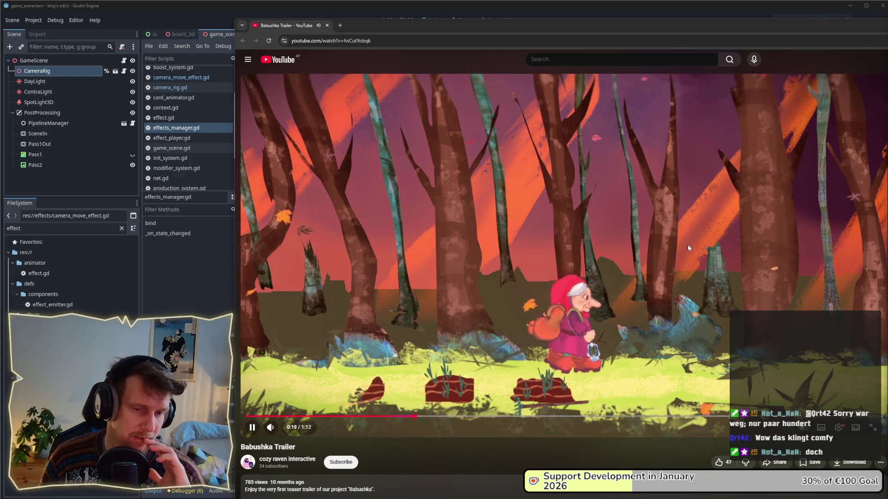
# Scrub the trailer between roughly 0:20, 0:45 and 0:53, finally rewinding to about 0:35.
pyautogui.click(442, 417)
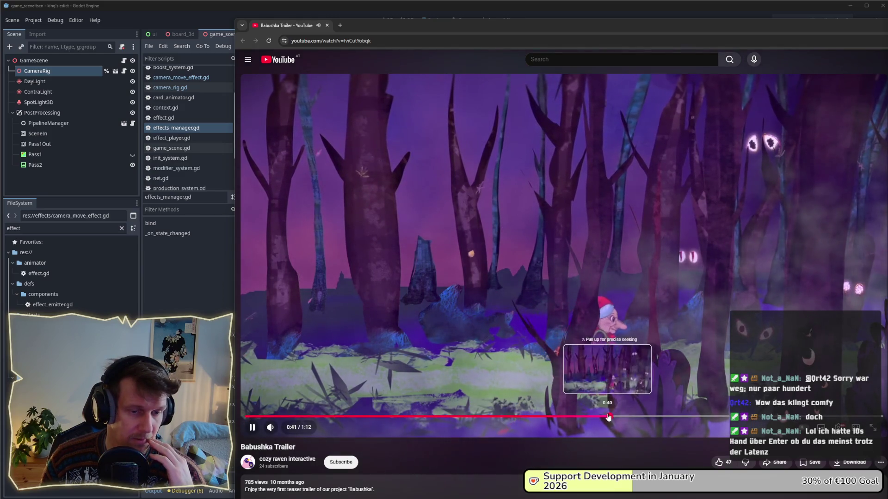
pyautogui.moveTo(609, 417)
pyautogui.mouseDown()
pyautogui.moveTo(703, 421)
pyautogui.moveTo(708, 411)
pyautogui.moveTo(696, 403)
pyautogui.moveTo(706, 417)
pyautogui.mouseUp()
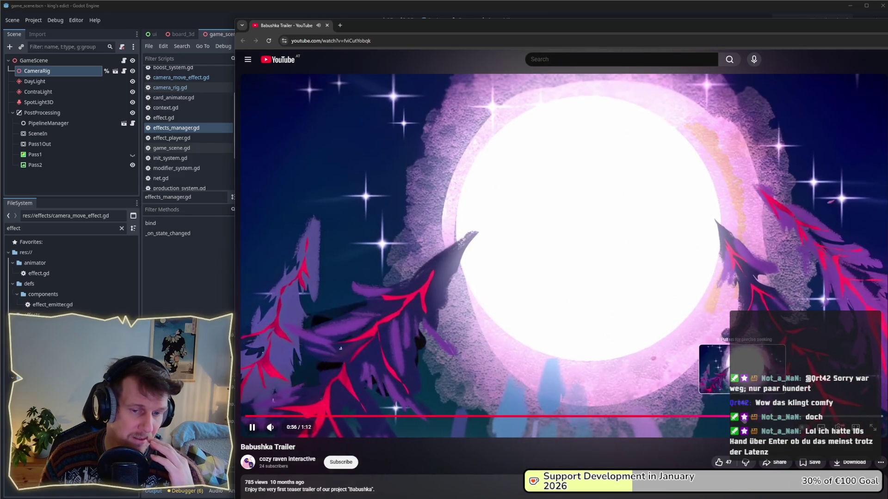
pyautogui.moveTo(722, 417); pyautogui.dragTo(597, 417)
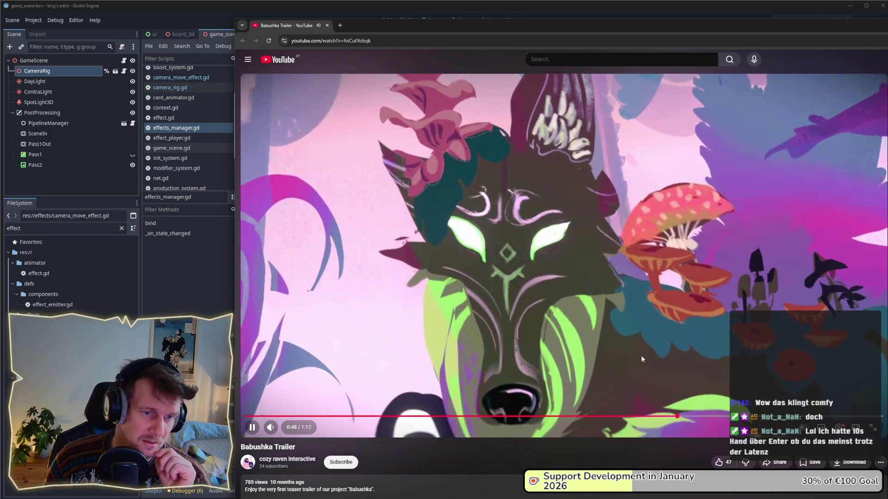
pyautogui.moveTo(675, 417); pyautogui.dragTo(649, 417)
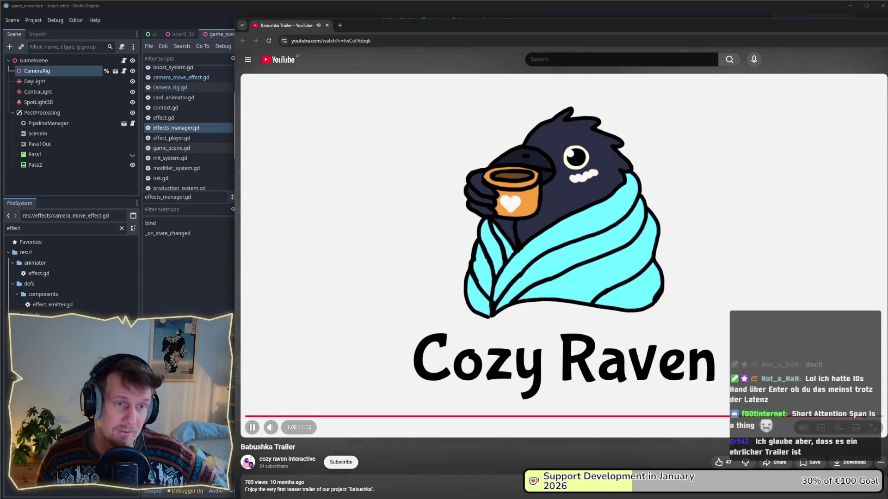
pyautogui.moveTo(689, 416)
pyautogui.mouseDown()
pyautogui.moveTo(377, 416)
pyautogui.moveTo(471, 416)
pyautogui.mouseUp()
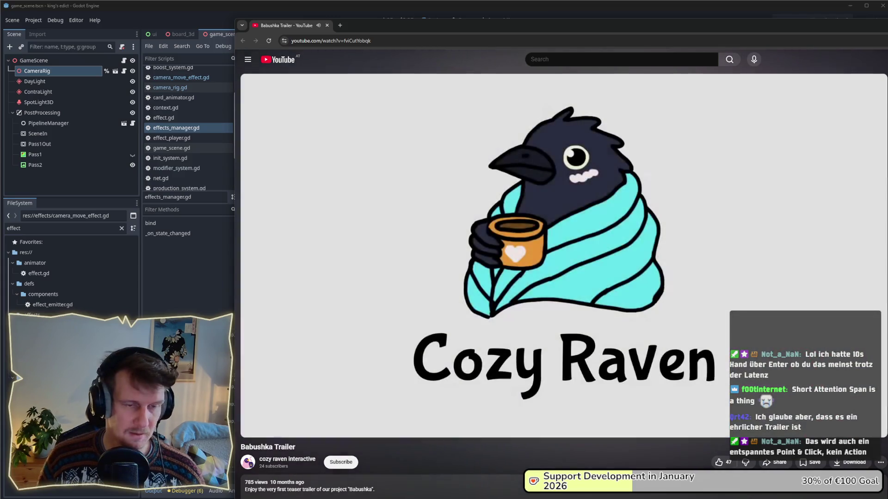
pyautogui.hotkey('alt', 'Tab')
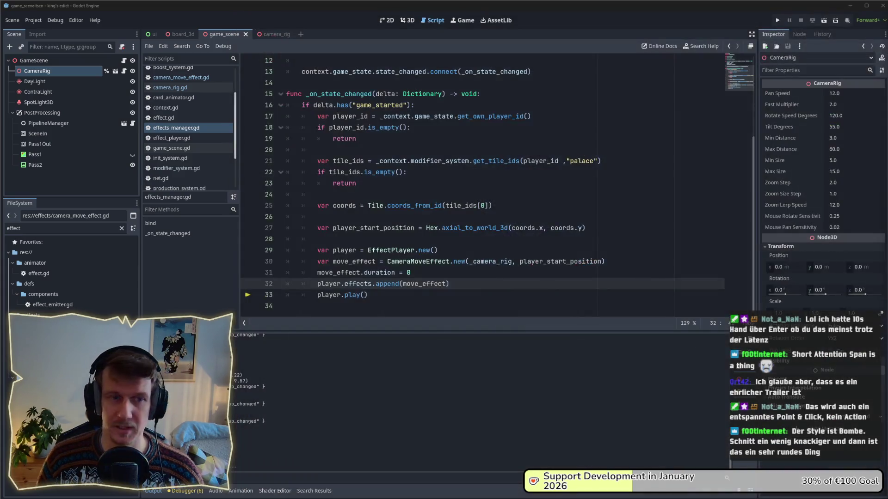